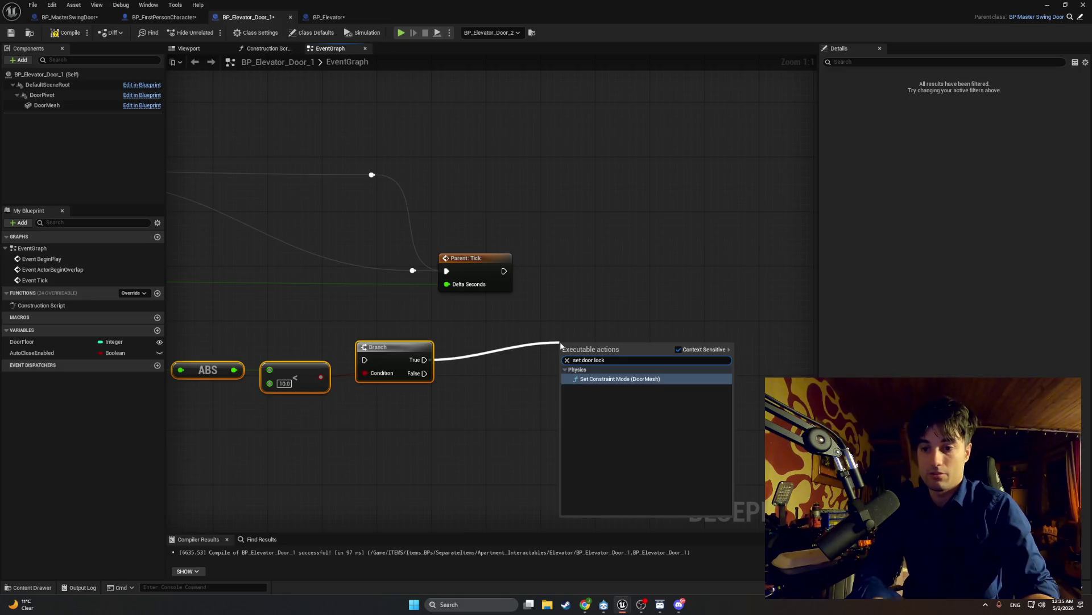
- Add a Set Is Door Open node on the Branch's True output
key(BackSpace)
key(BackSpace)
key(BackSpace)
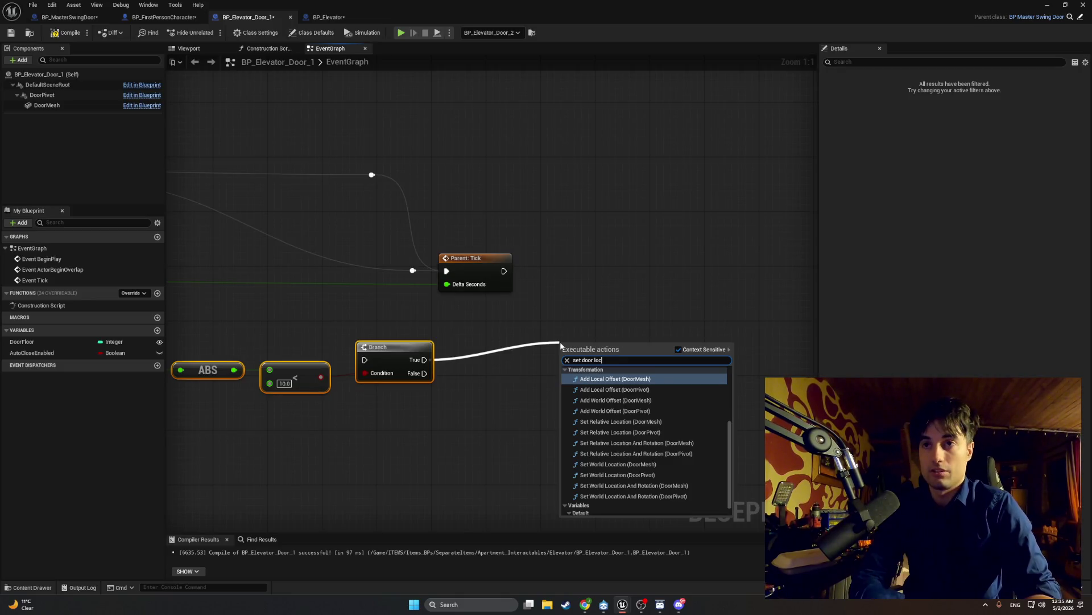
text(t )
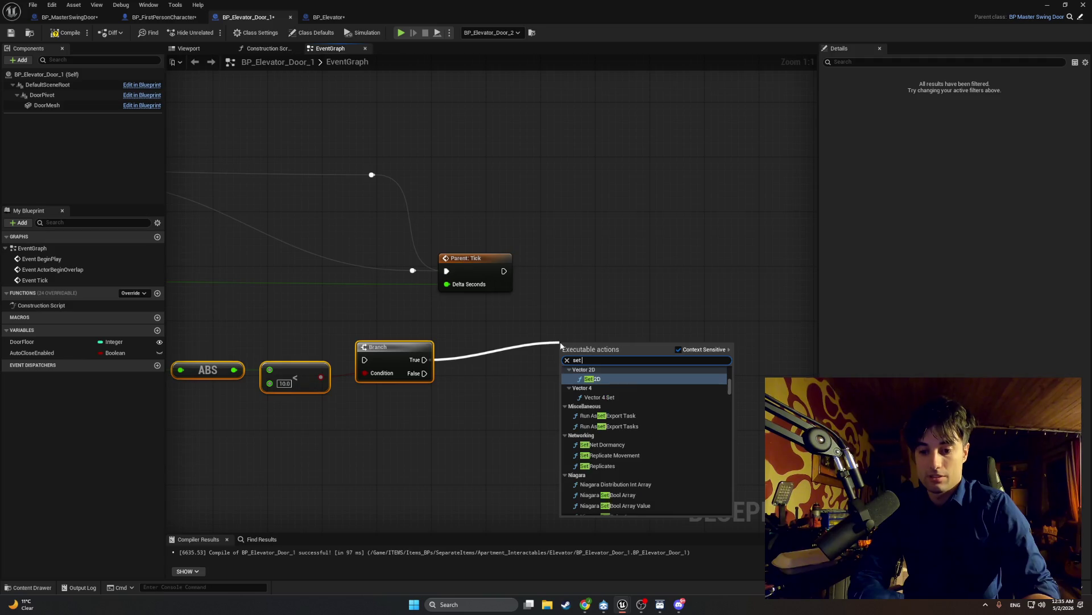
text(is do)
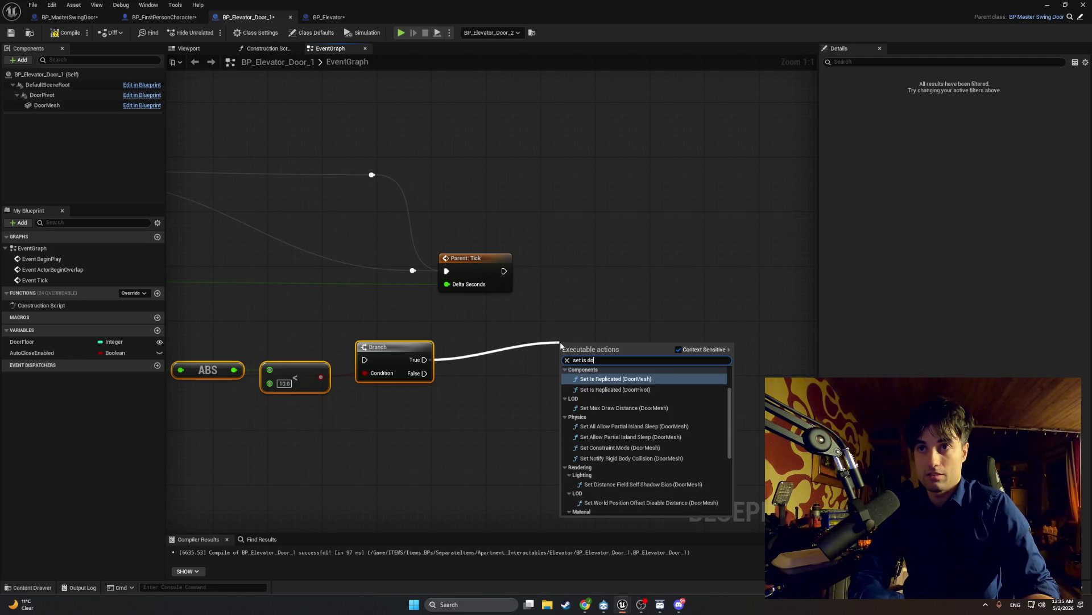
key(BackSpace)
key(BackSpace)
key(BackSpace)
text(d)
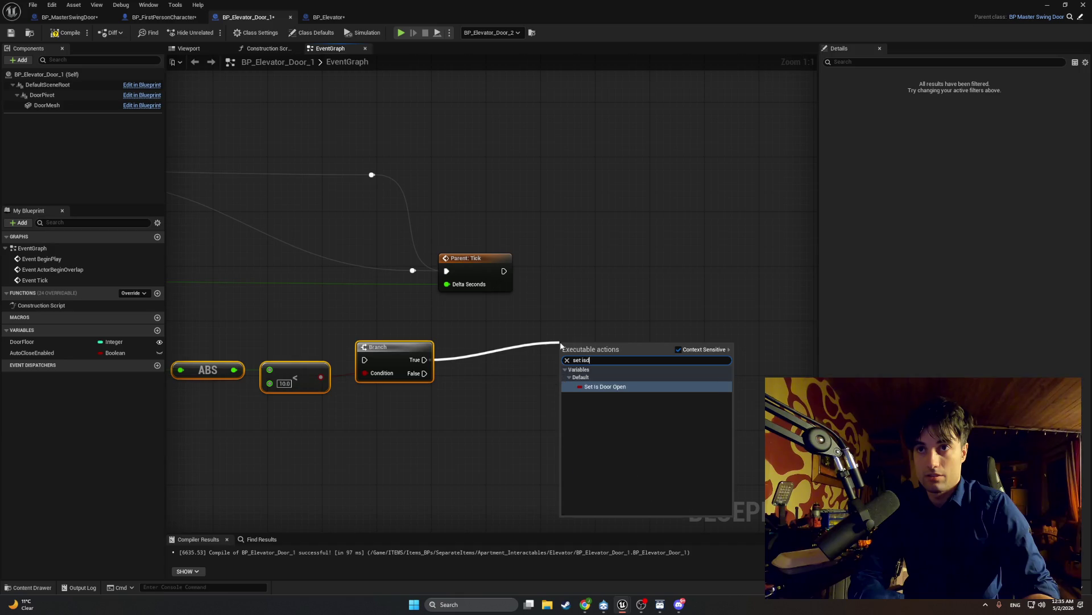
key(Return)
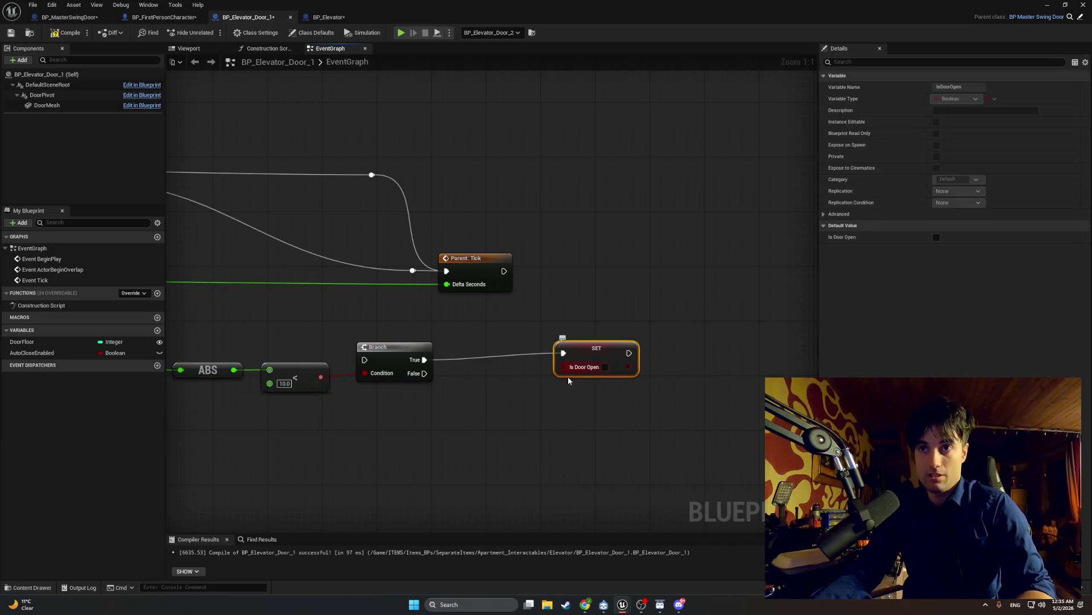
- Duplicate the Set Is Door Open node, wire Branch False to it, and place both beside the Branch
key(ctrl+d)
drag(563, 417, 545, 384)
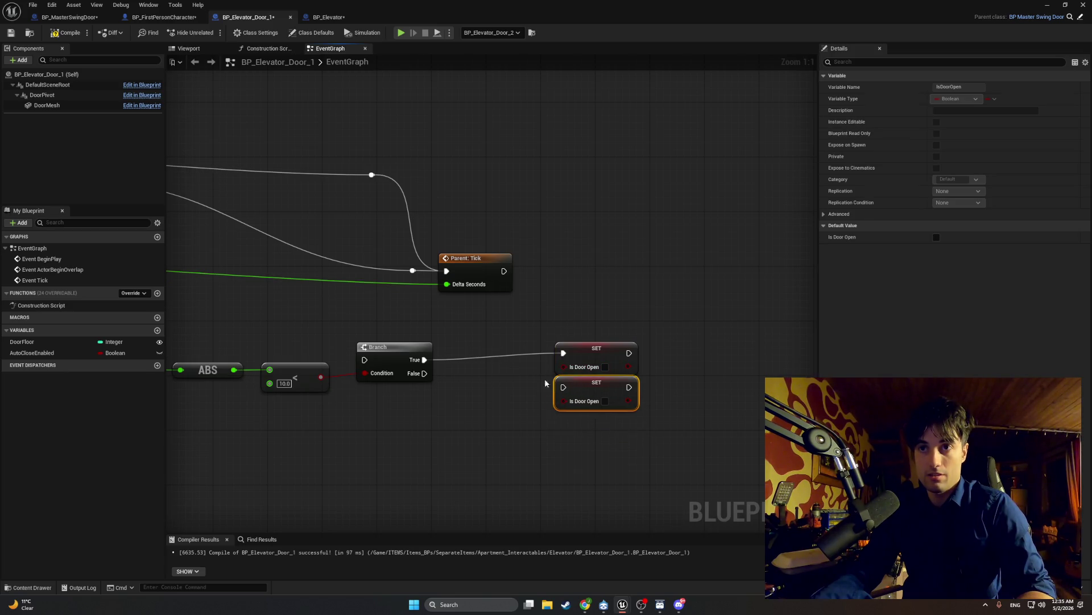
mouse_move(425, 373)
mouse_down()
mouse_move(562, 392)
mouse_move(566, 402)
mouse_up()
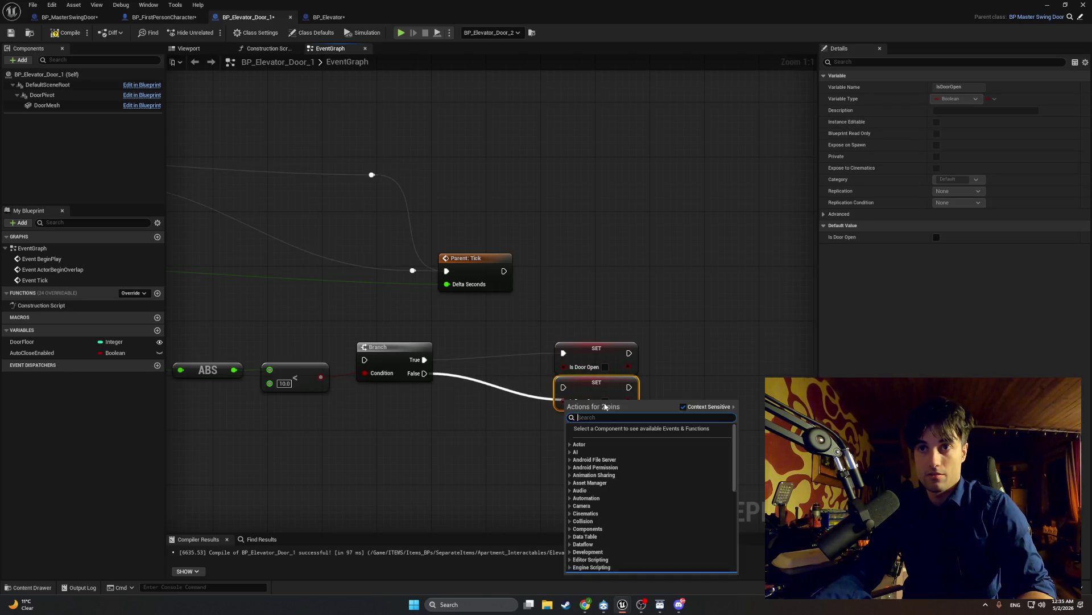
click(652, 387)
drag(425, 372, 465, 376)
drag(572, 391, 568, 389)
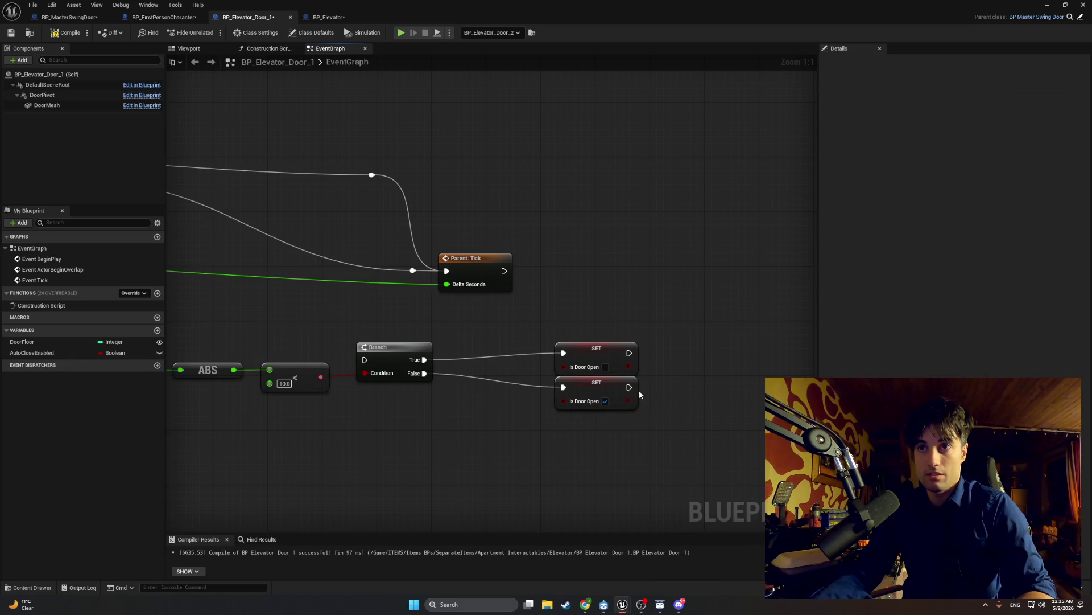
mouse_move(584, 383)
mouse_down()
mouse_move(604, 362)
mouse_move(501, 355)
mouse_up()
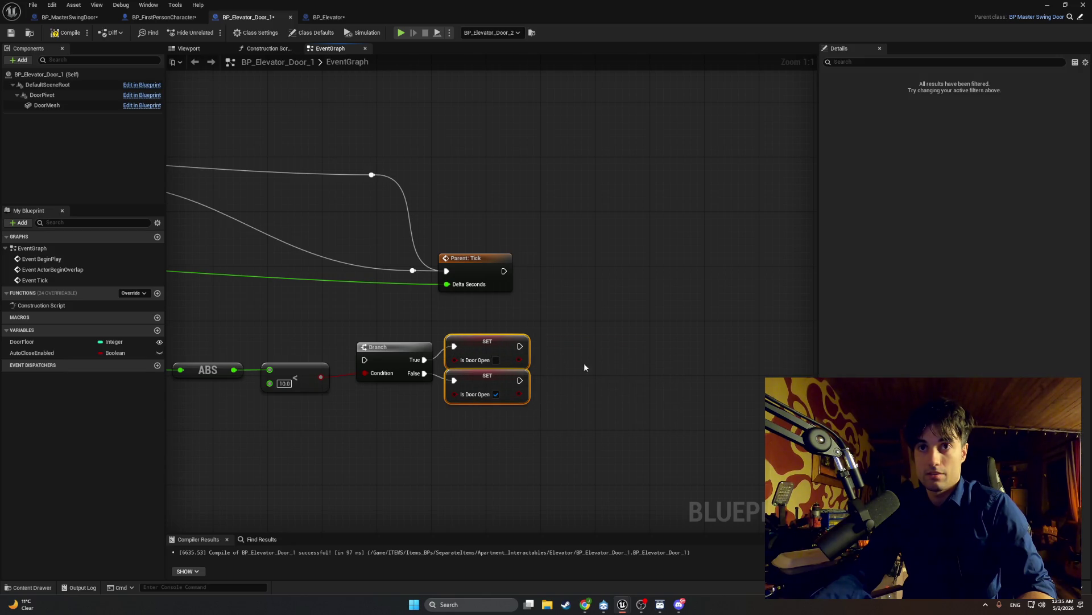
- Realign the yaw comparison, ABS, Branch and SET nodes, then compile the blueprint
drag(596, 439, 793, 415)
ctrl+click(577, 331)
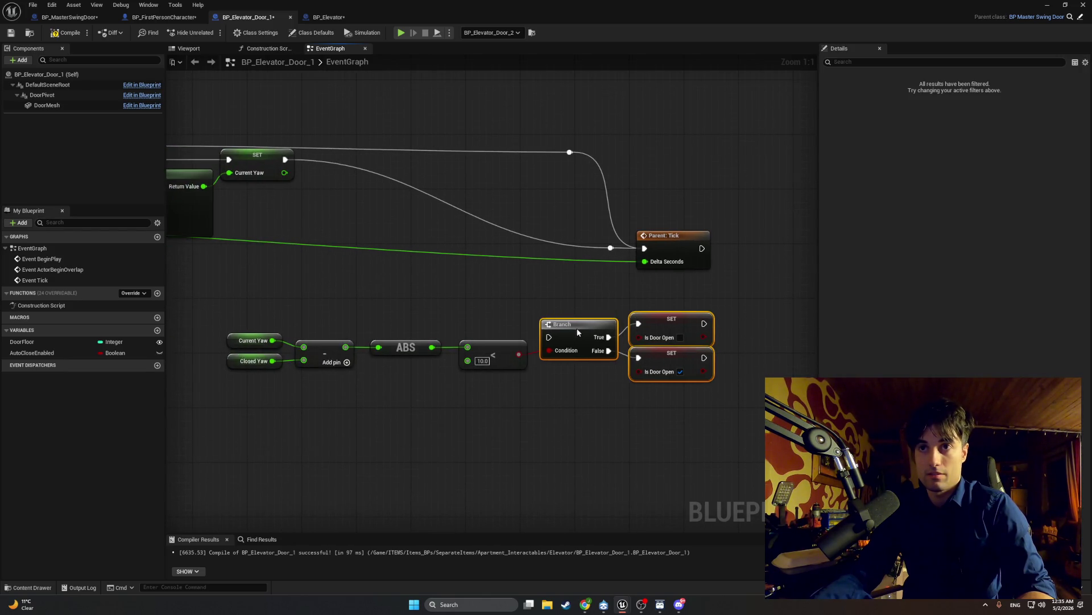
drag(578, 331, 578, 338)
mouse_move(695, 445)
mouse_down()
mouse_move(481, 313)
mouse_move(476, 342)
mouse_up()
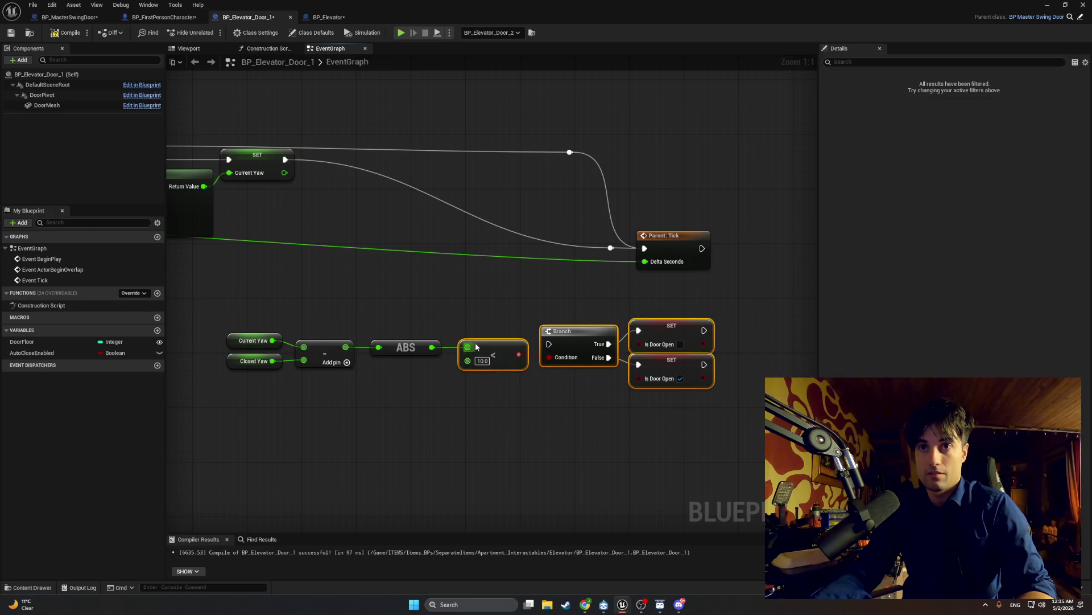
drag(685, 442, 425, 315)
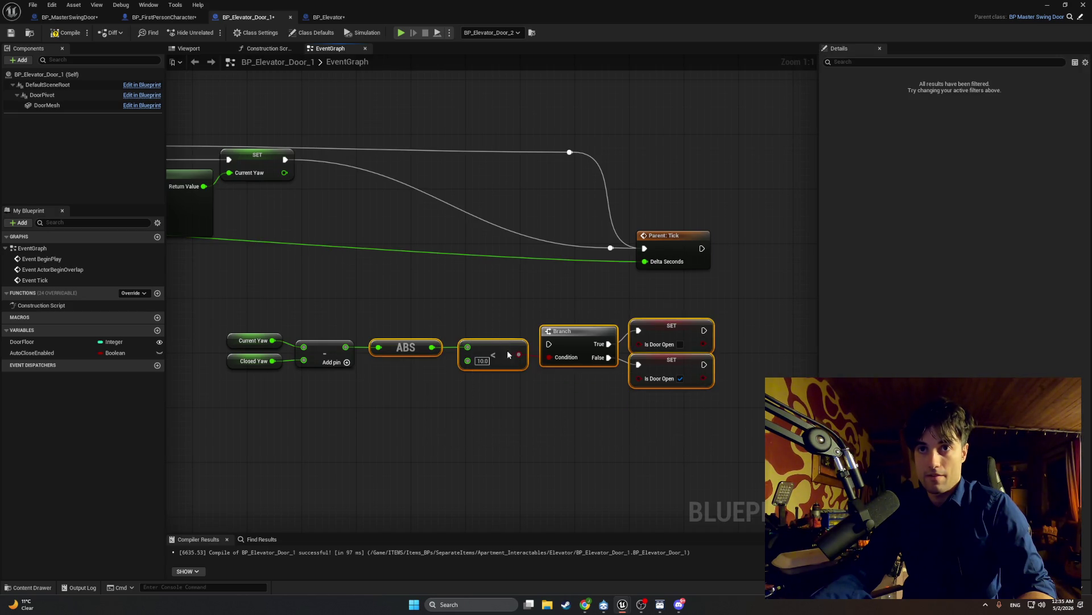
mouse_move(714, 454)
mouse_down()
mouse_move(630, 353)
mouse_move(486, 343)
mouse_up()
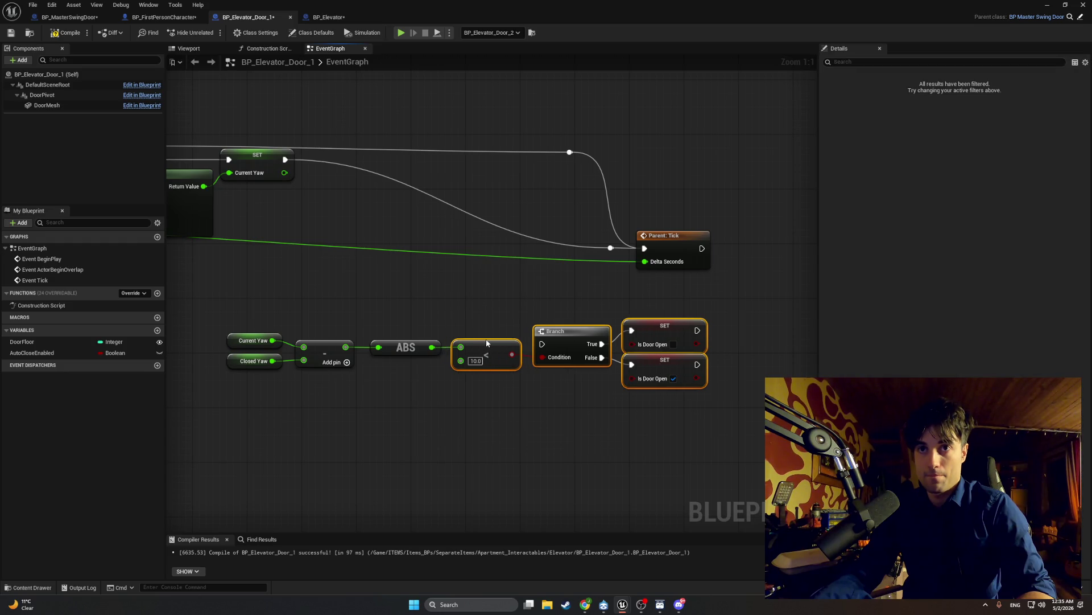
drag(370, 394, 239, 333)
drag(335, 352, 342, 351)
click(358, 309)
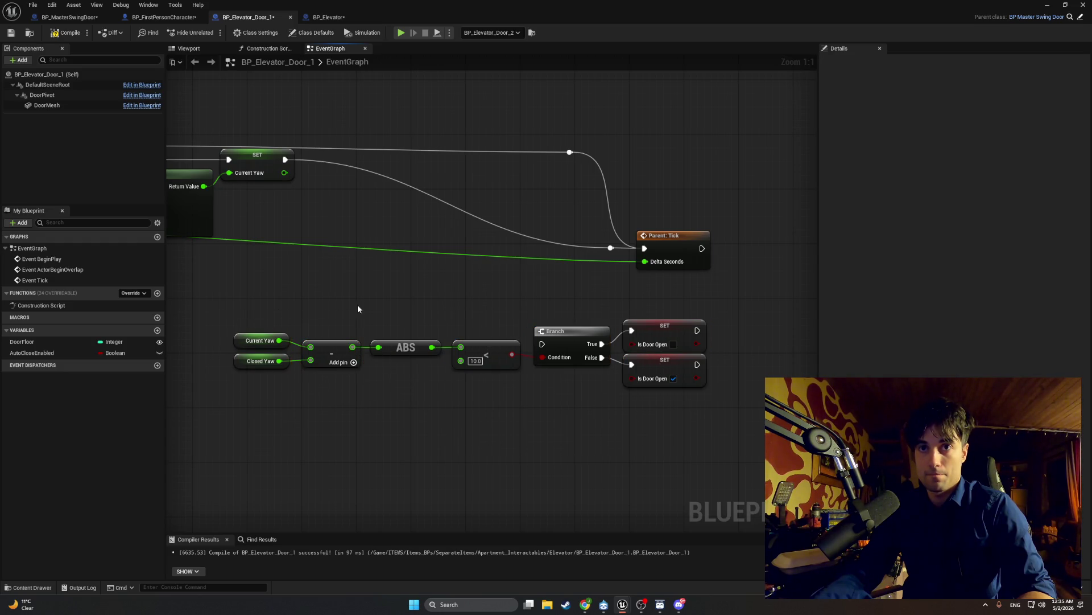
click(50, 33)
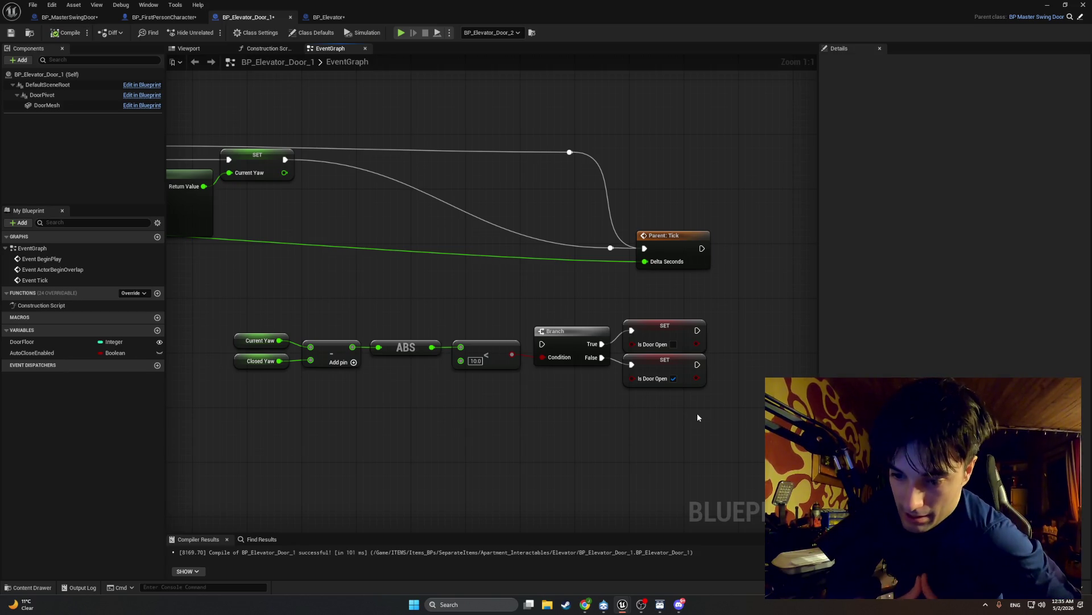
- Move the Parent: Tick node right and delete the reroute knot on the tick wire
mouse_move(538, 321)
mouse_down()
mouse_move(561, 316)
mouse_move(541, 327)
mouse_move(603, 348)
mouse_up()
mouse_move(553, 378)
mouse_down()
mouse_move(495, 378)
mouse_move(500, 360)
mouse_move(434, 361)
mouse_up()
scroll(514, 372, down, 1)
drag(571, 295, 670, 299)
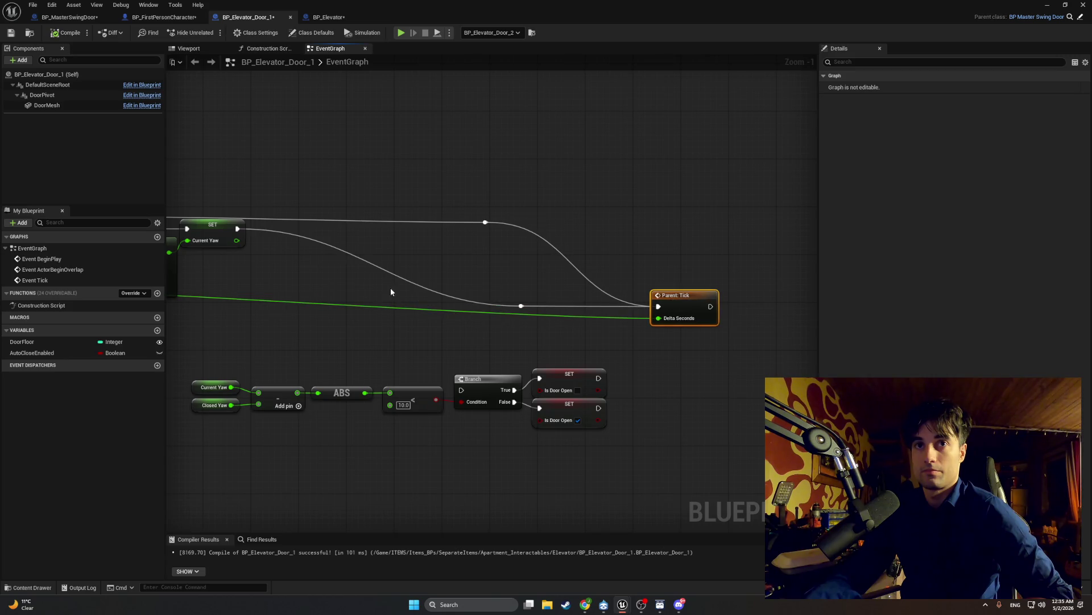
mouse_move(391, 292)
mouse_down()
mouse_move(720, 283)
mouse_move(394, 294)
mouse_up()
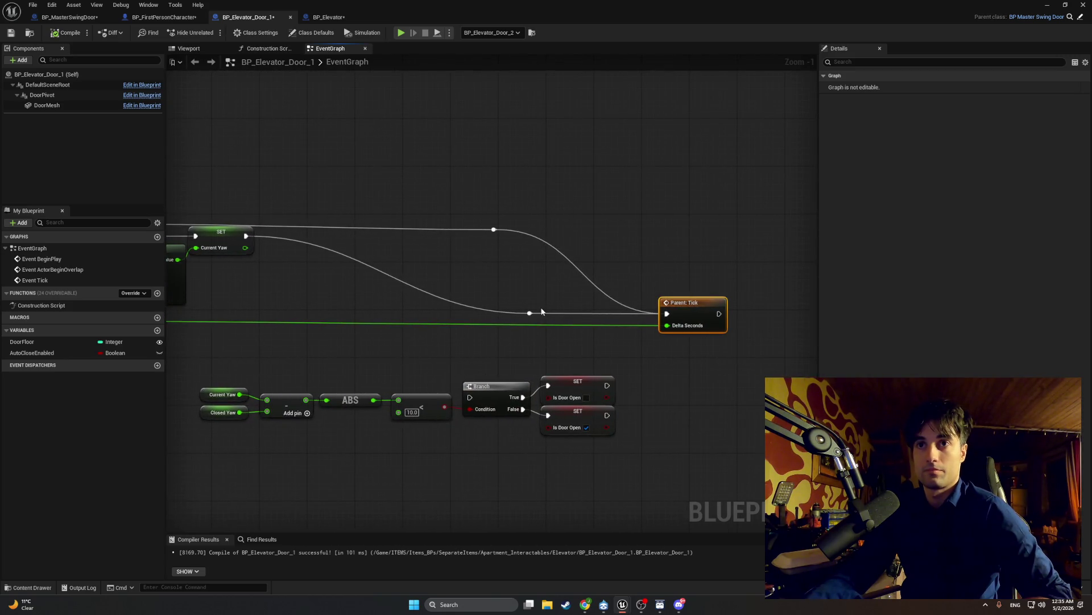
click(529, 313)
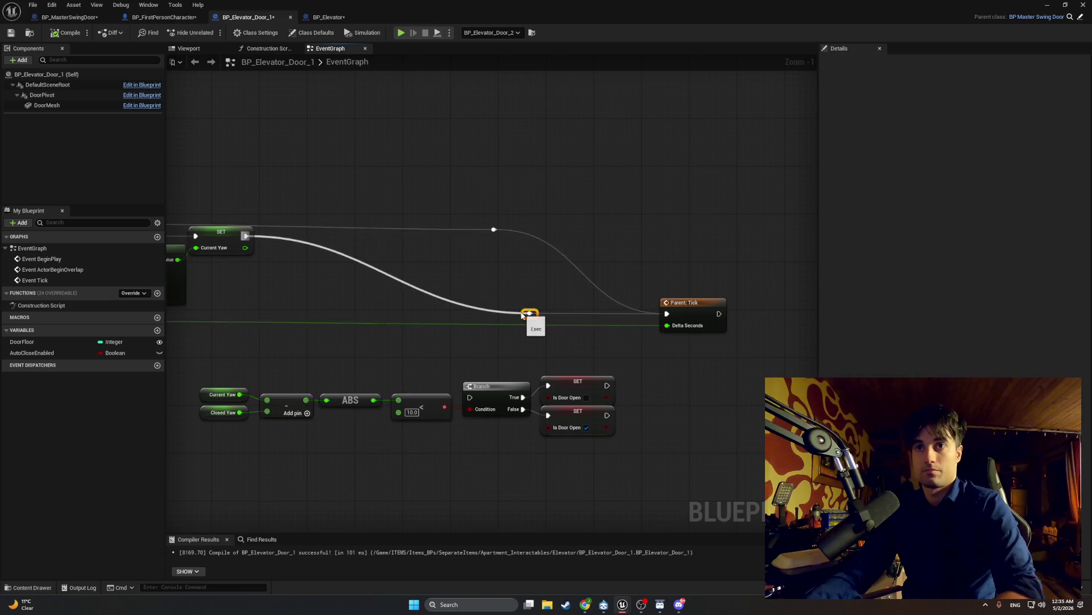
key(Delete)
- Move the row of yaw-check nodes up into the tick chain and shift the exec reroute knot right
mouse_move(618, 470)
mouse_down()
mouse_move(214, 378)
mouse_move(233, 323)
mouse_up()
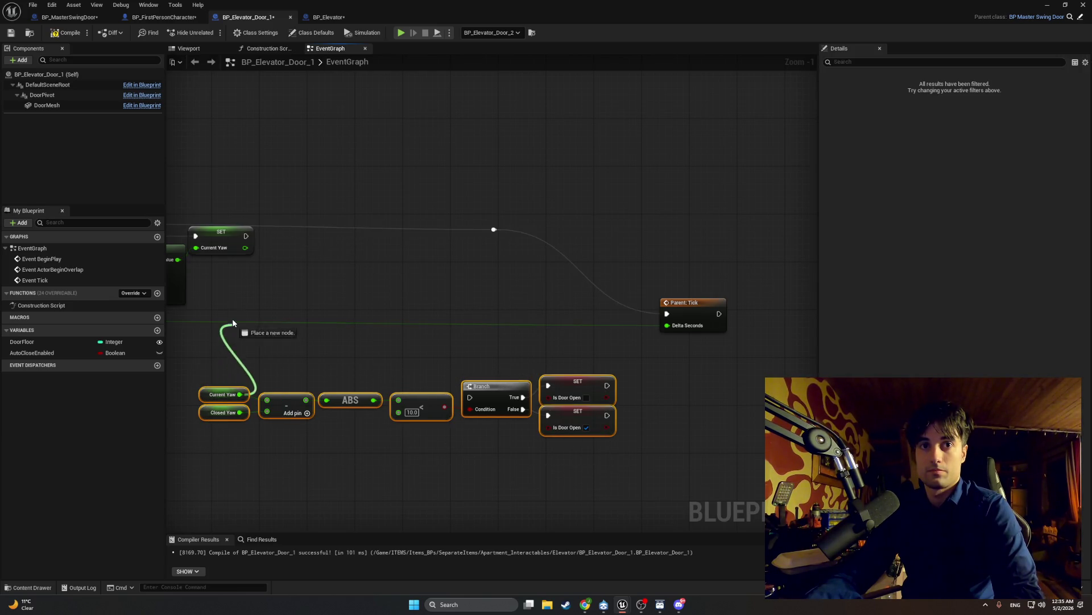
drag(245, 360, 227, 329)
key(Escape)
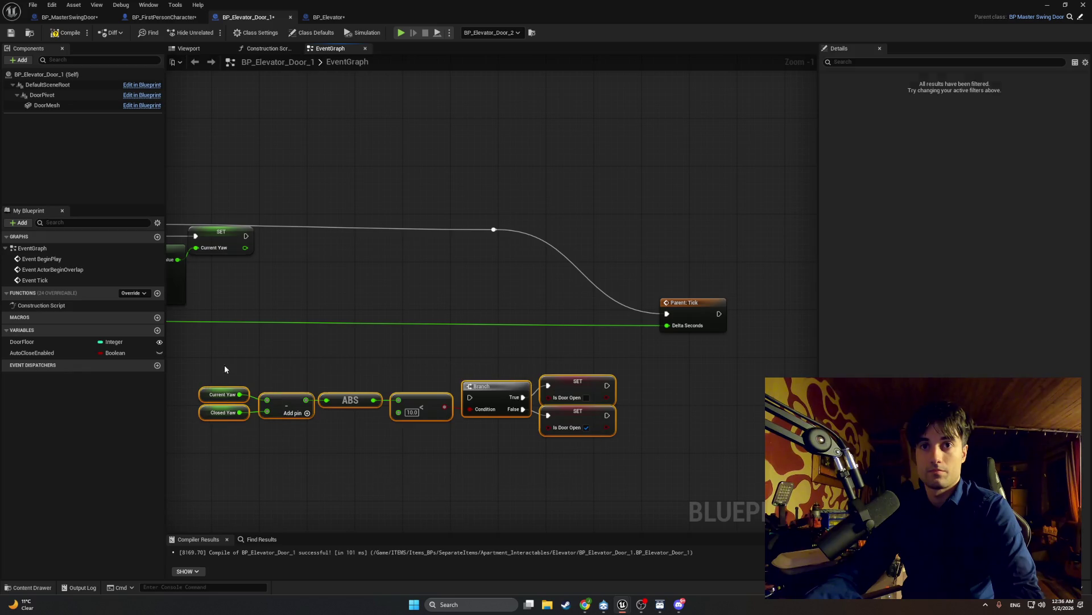
drag(439, 393, 435, 277)
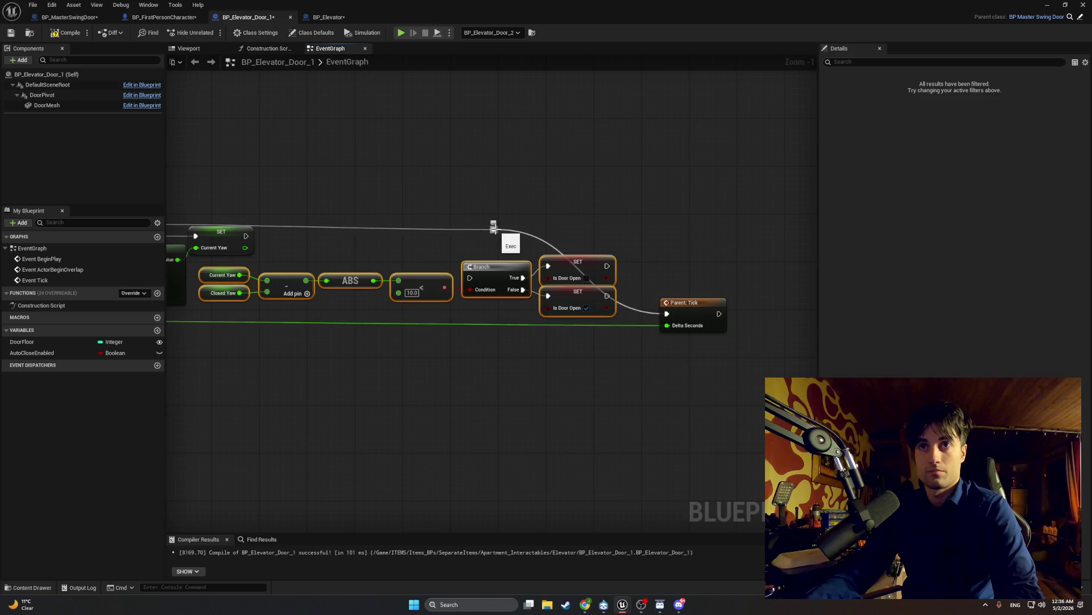
drag(494, 227, 602, 229)
scroll(629, 241, down, 2)
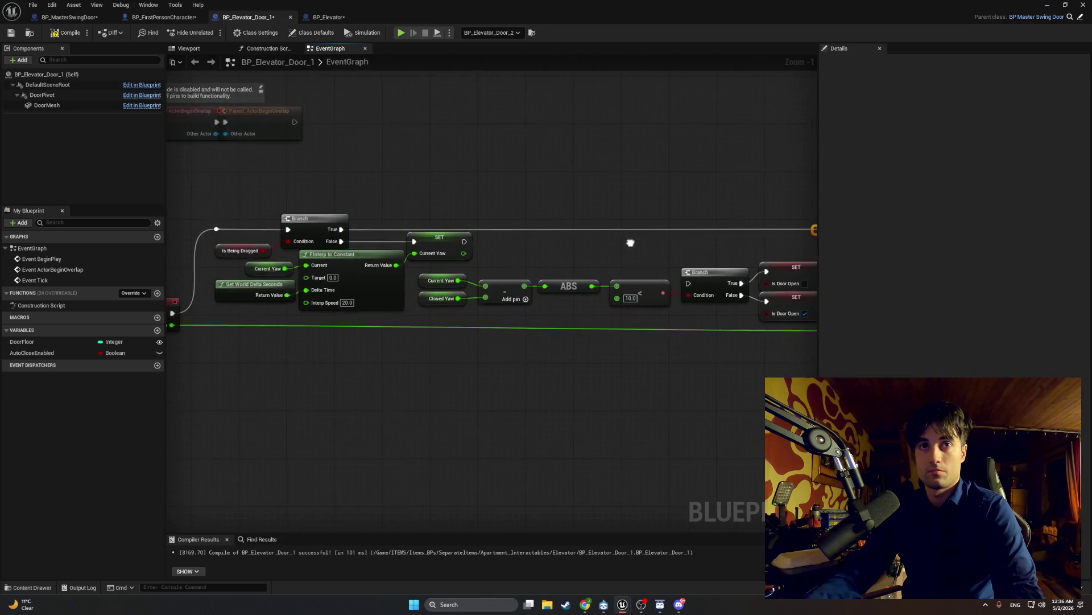
scroll(363, 239, up, 2)
- Wire both SET Is Door Open nodes into Parent: Tick and recompile
drag(522, 269, 580, 316)
drag(522, 298, 578, 318)
click(66, 32)
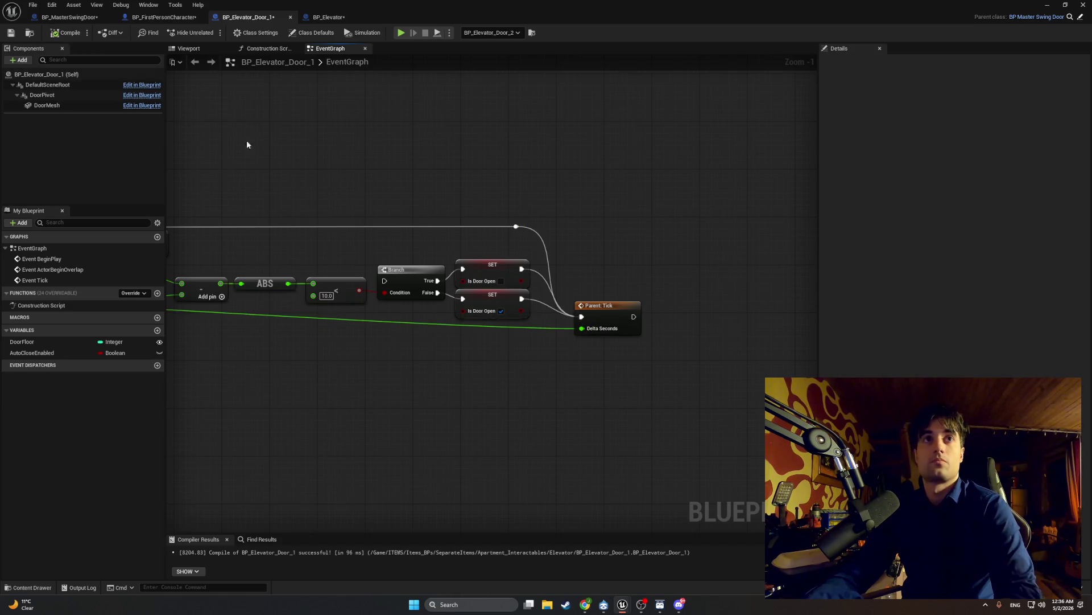
key(alt+p)
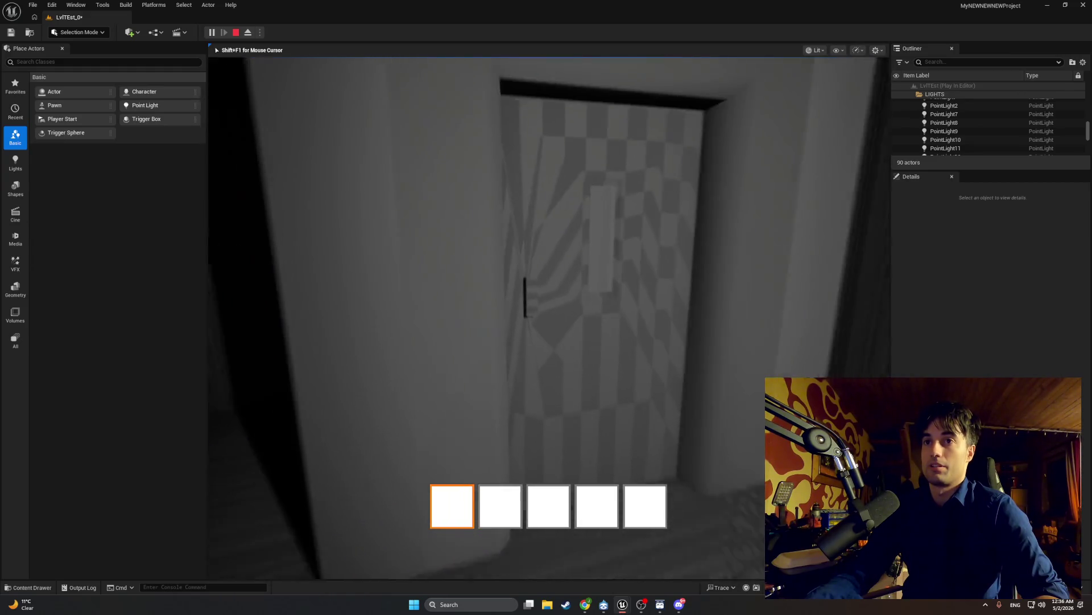
- Open and close the elevator door in Play-in-Editor, then stop the session
key(e)
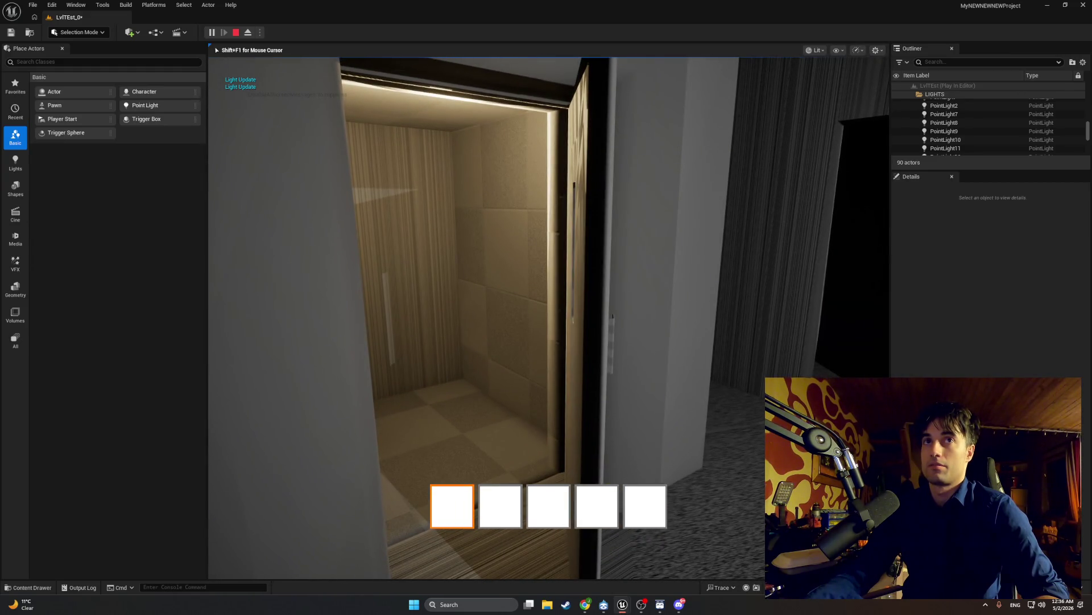
key(e)
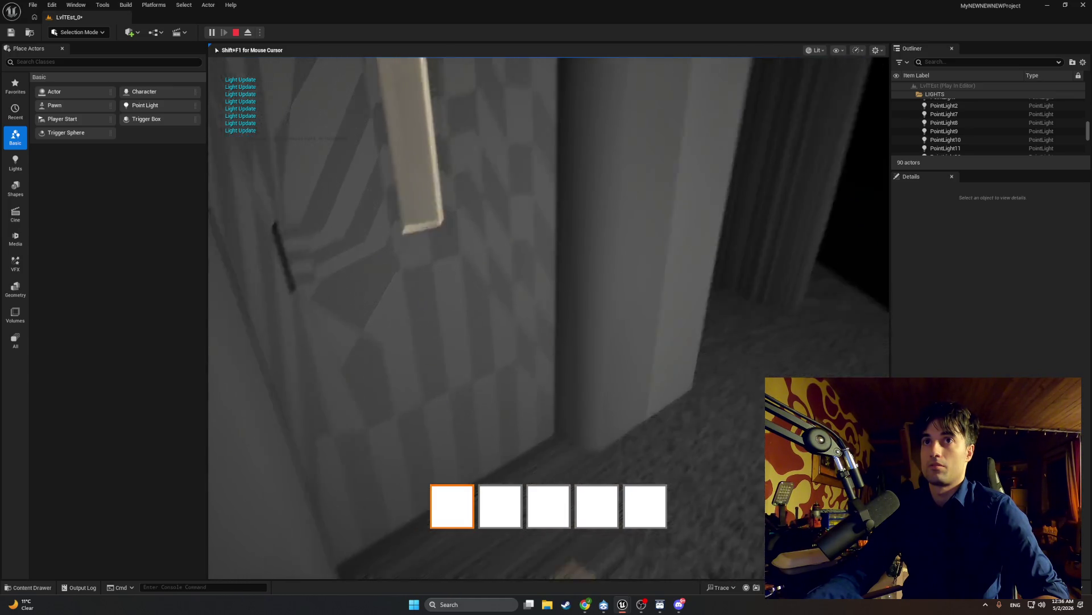
key(Escape)
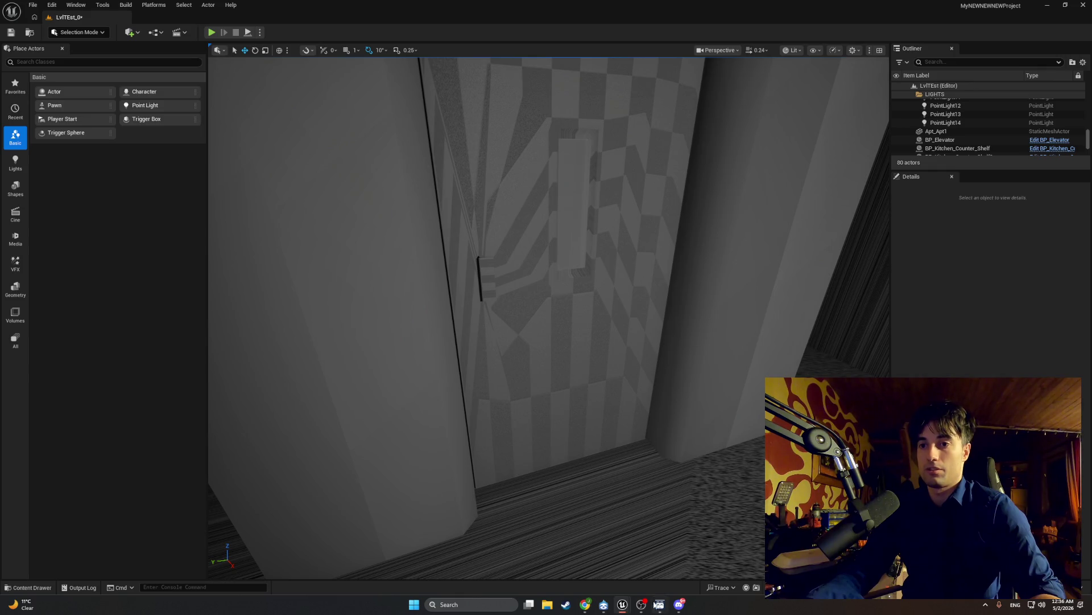
- Inspect the door Blueprint graph again, then minimize it and start another play session
click(650, 582)
mouse_move(483, 364)
mouse_down()
mouse_move(637, 383)
mouse_move(507, 380)
mouse_up()
drag(348, 252, 571, 293)
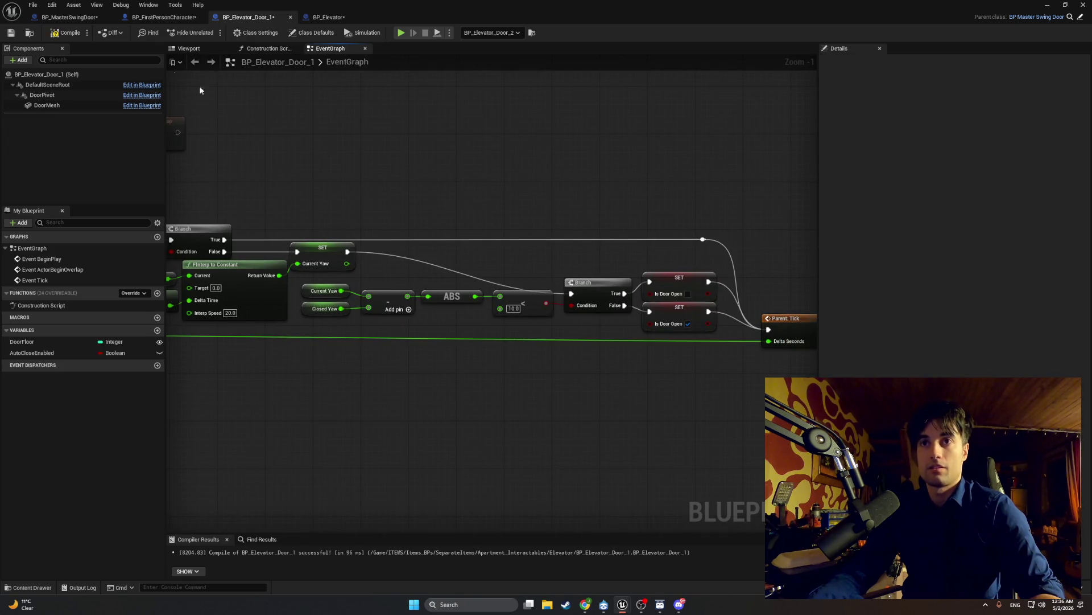
click(1046, 6)
click(211, 31)
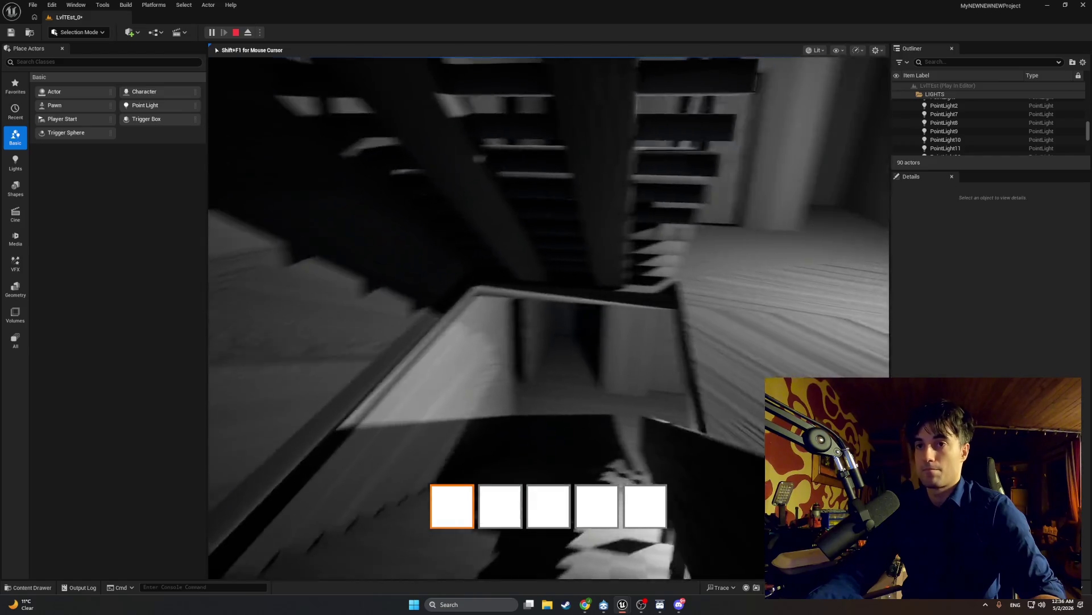
- Walk through the elevator doorway, push the door shut, and stop the game
key(w)
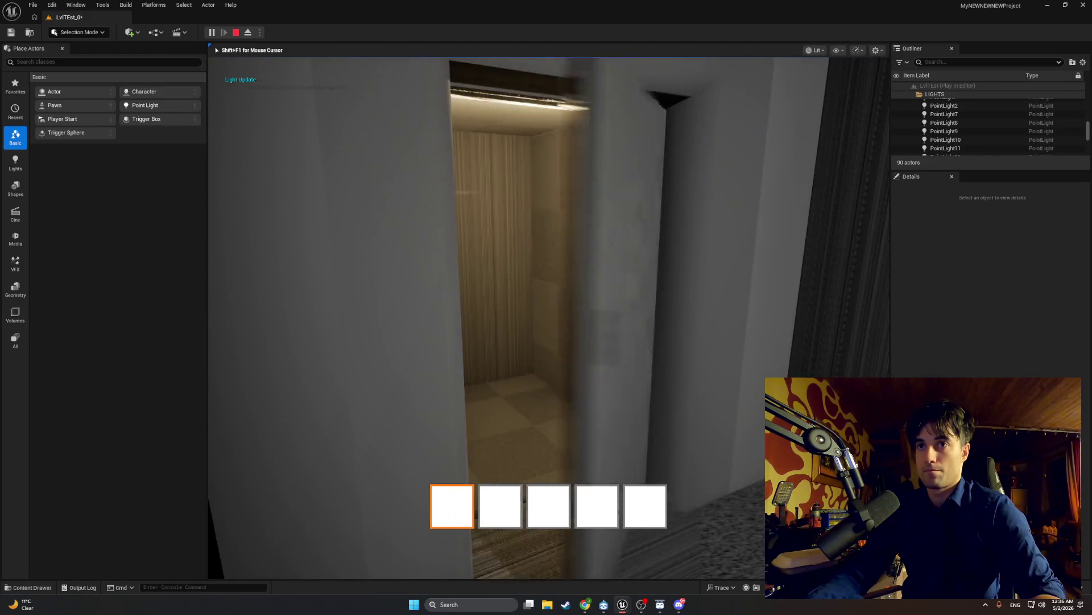
key(w)
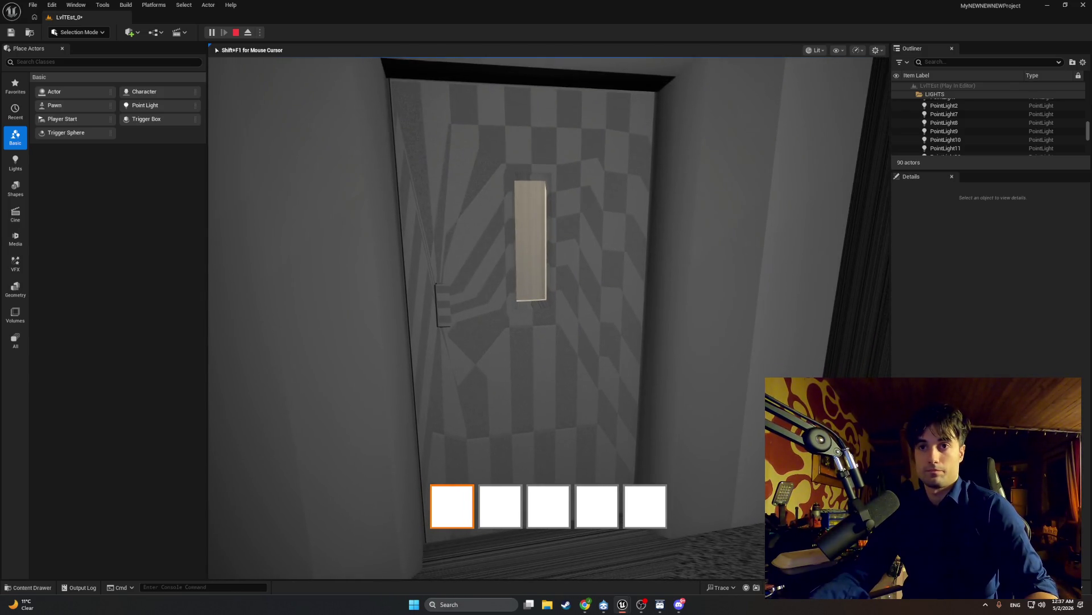
key(e)
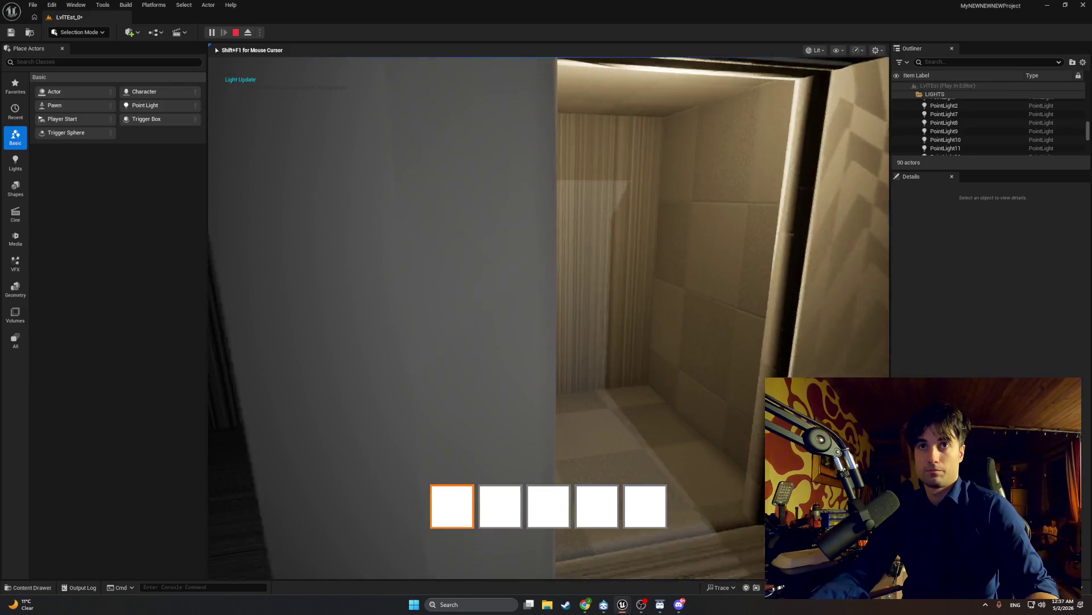
key(e)
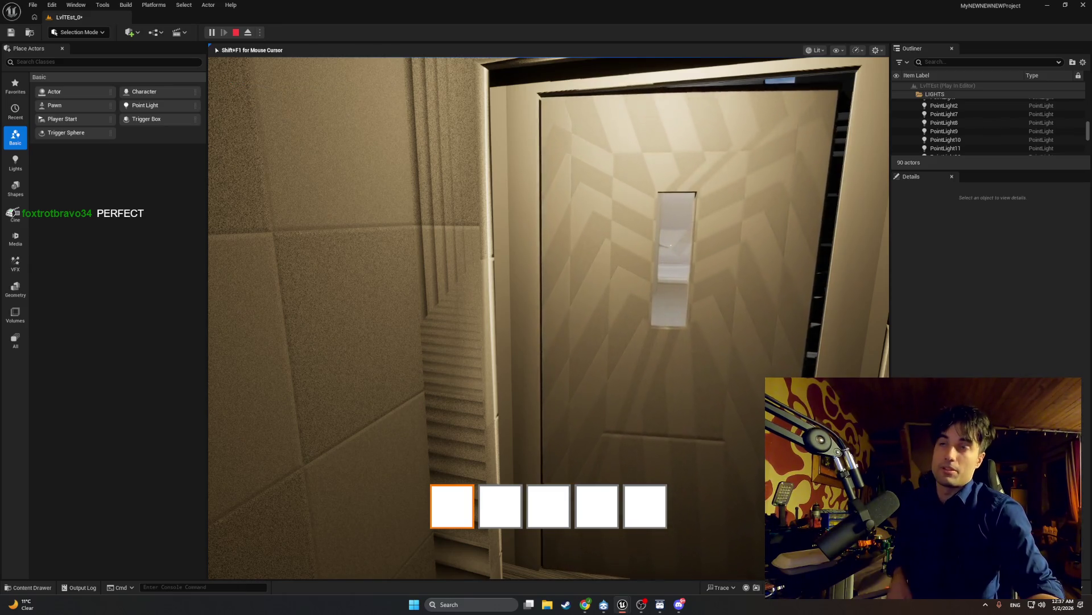
key(w)
key(s)
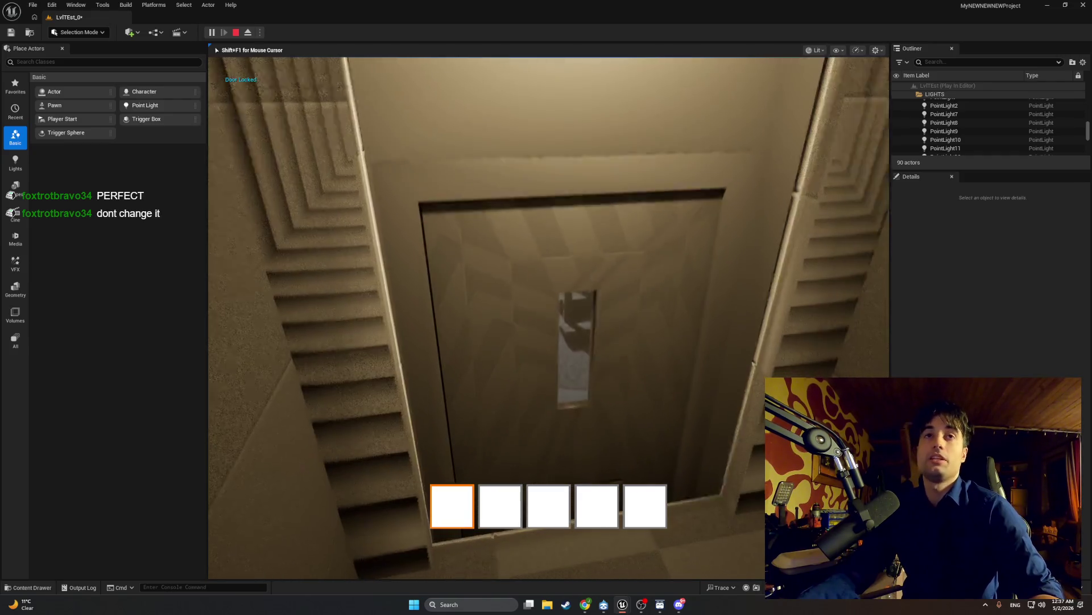
key(Escape)
- Replay, walk down the stairs through the opening door, watch it close, then stop
key(alt+p)
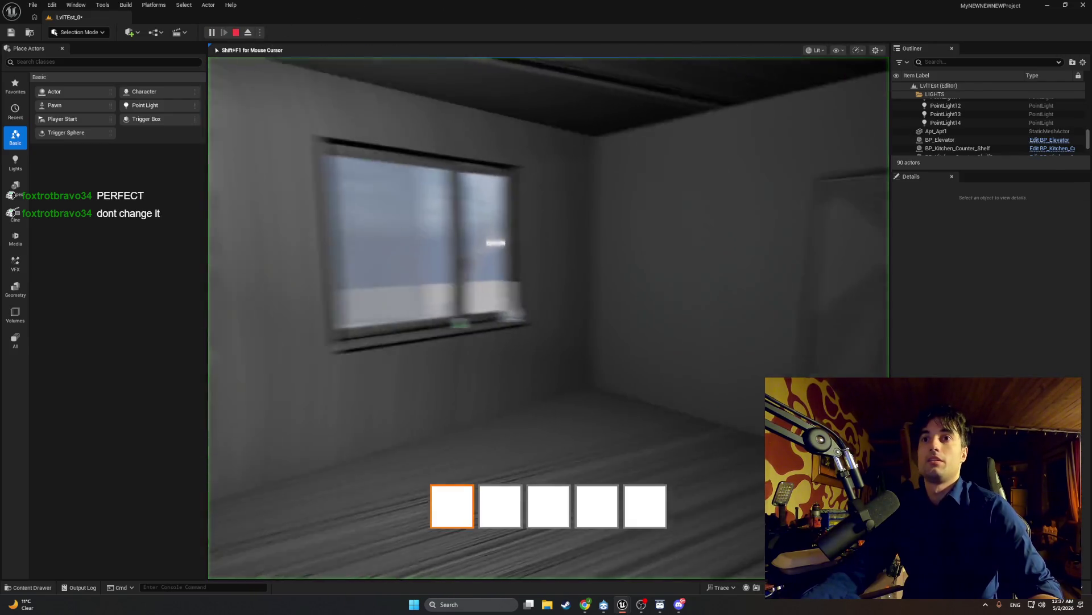
key(w)
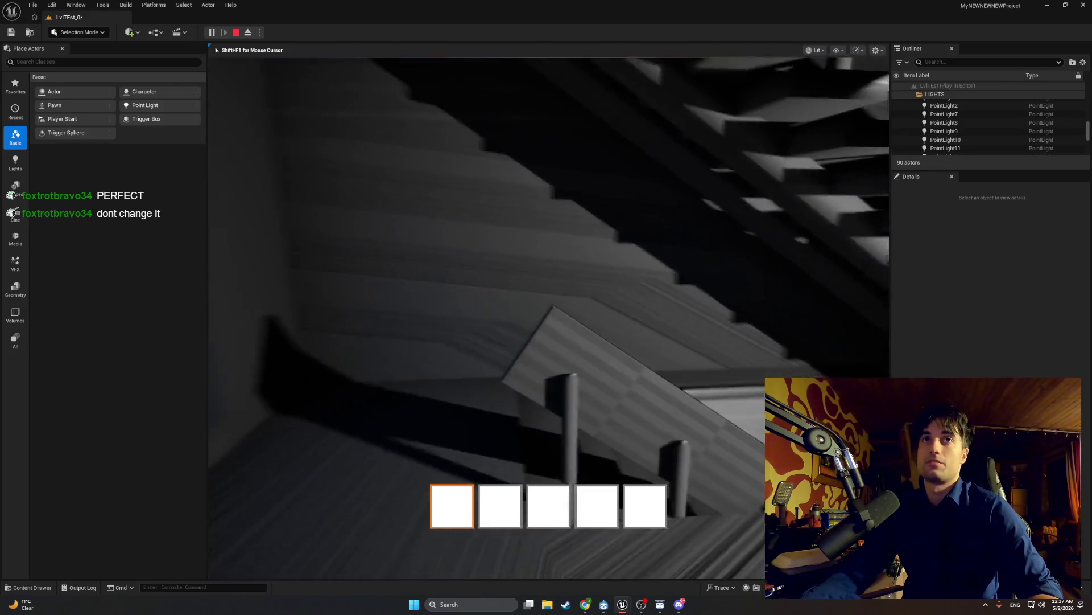
key(w)
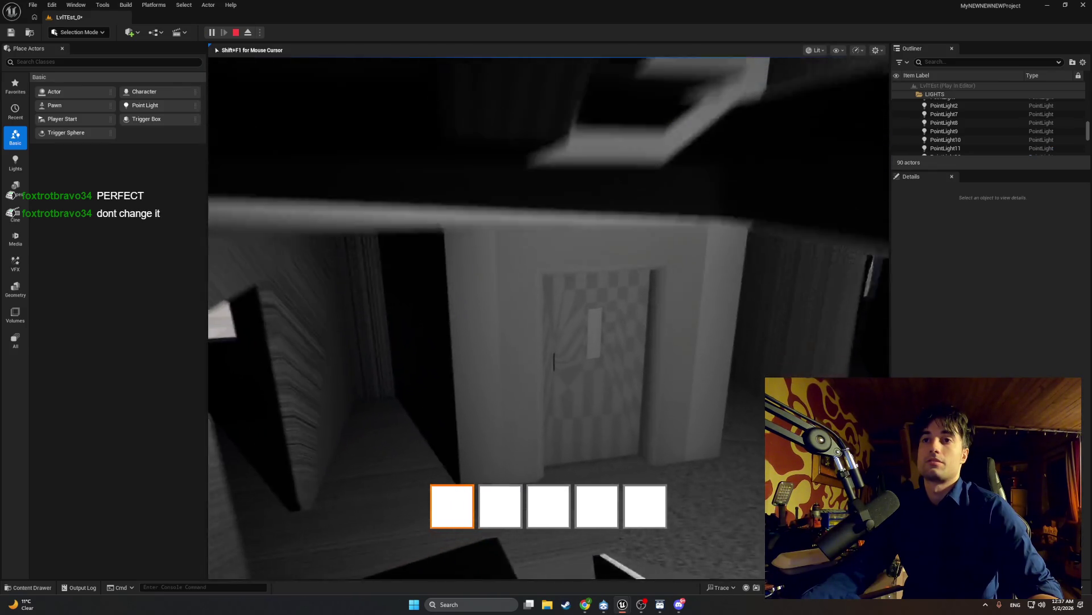
key(e)
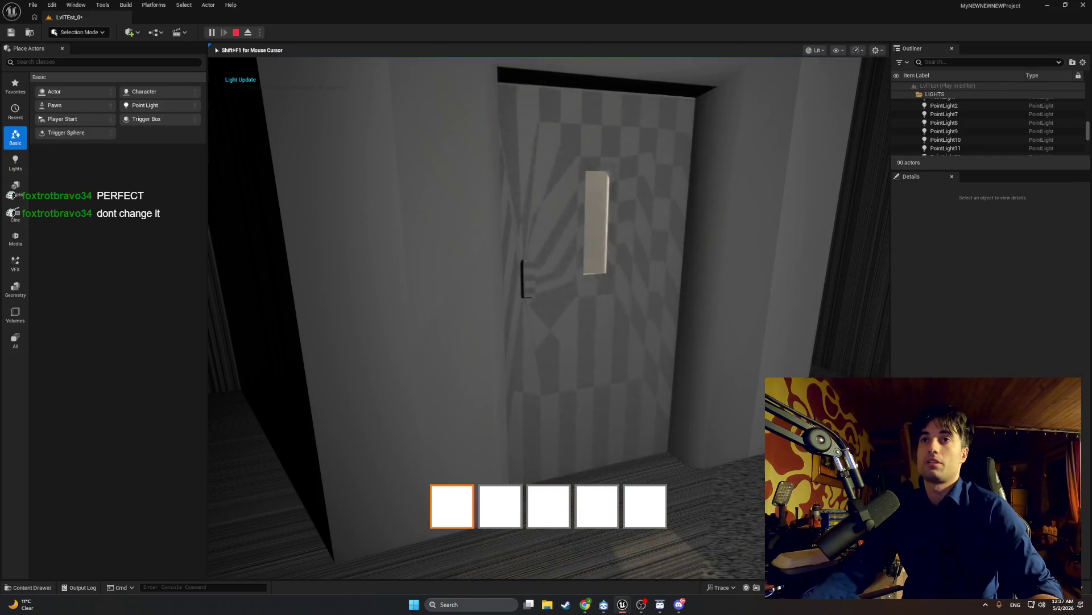
key(e)
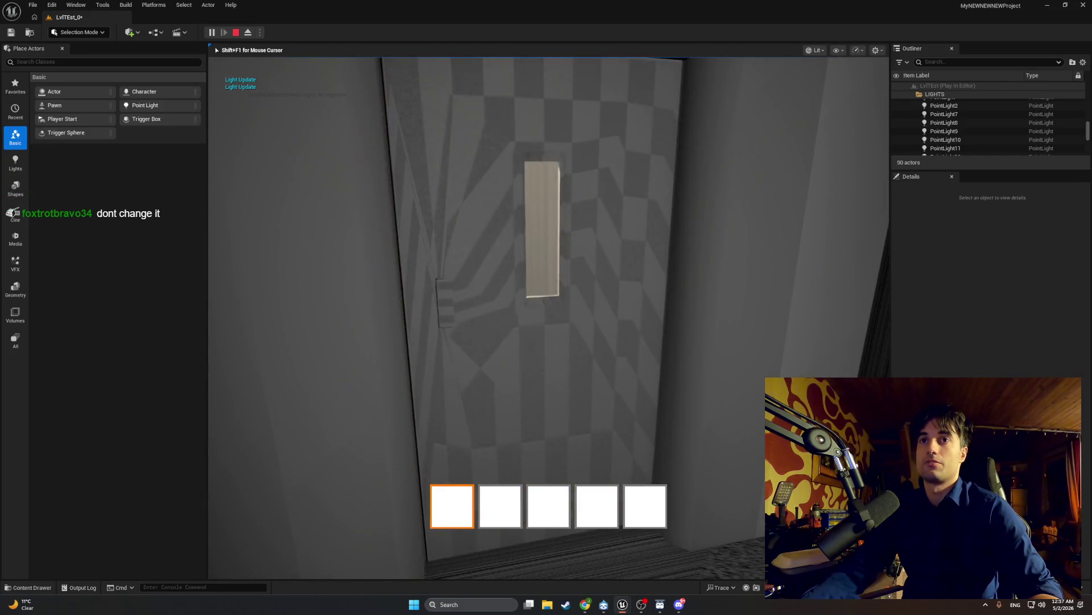
key(e)
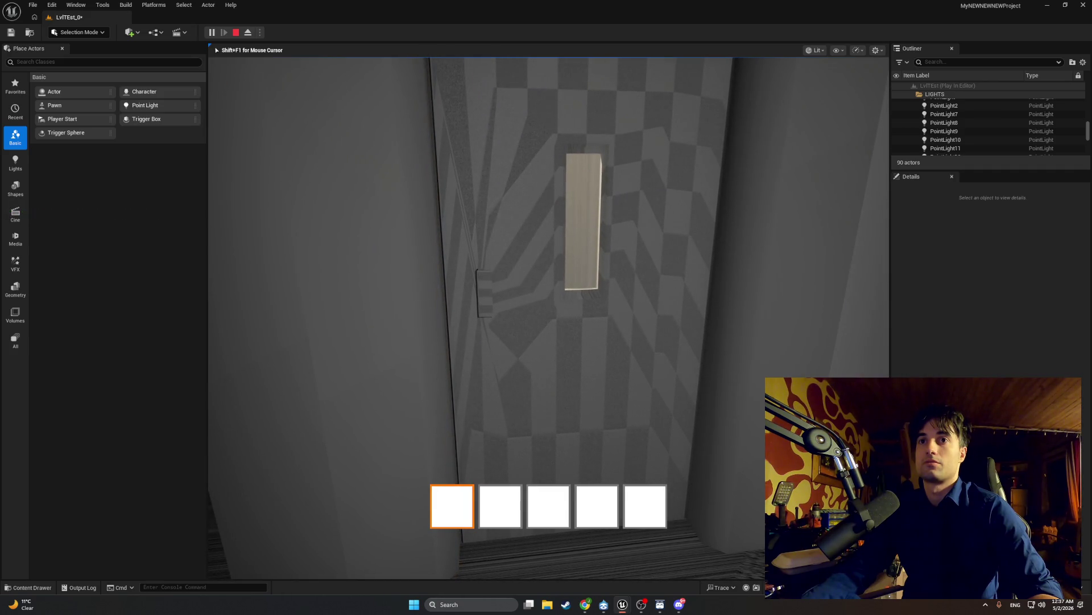
key(e)
key(w)
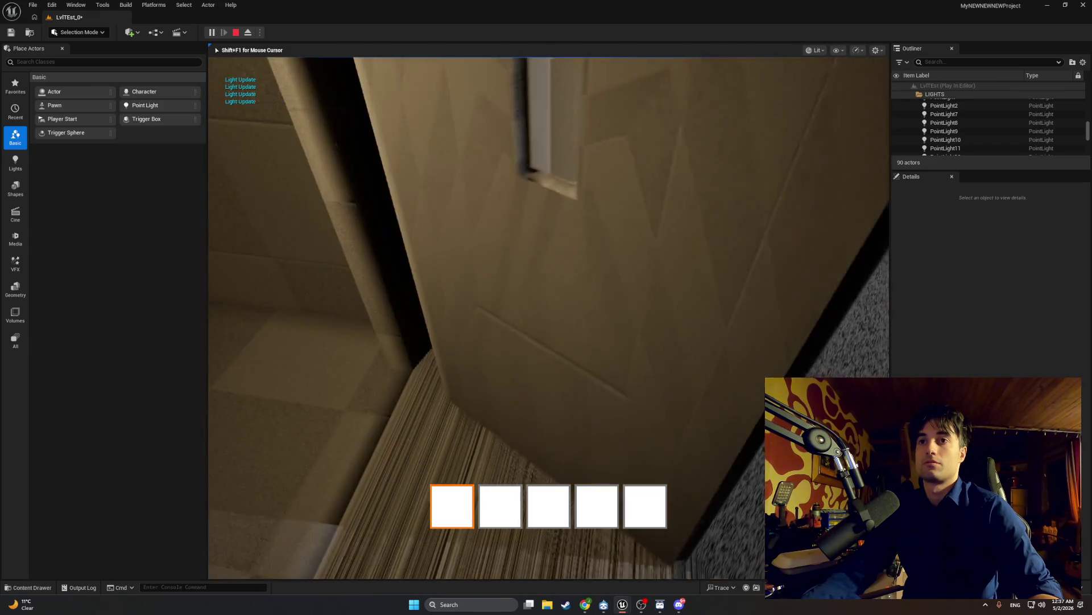
key(w)
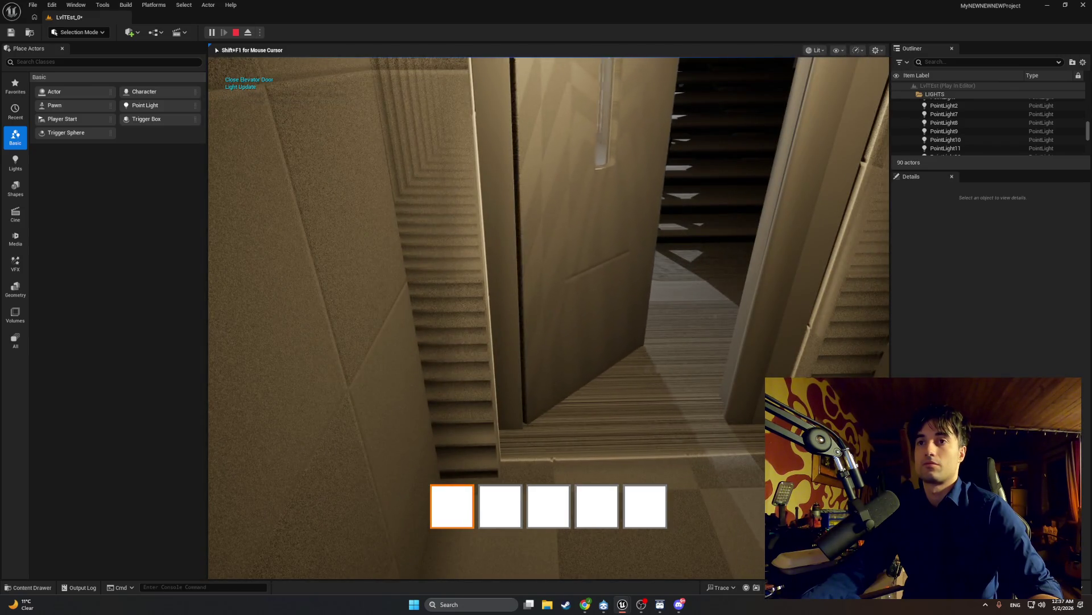
key(s)
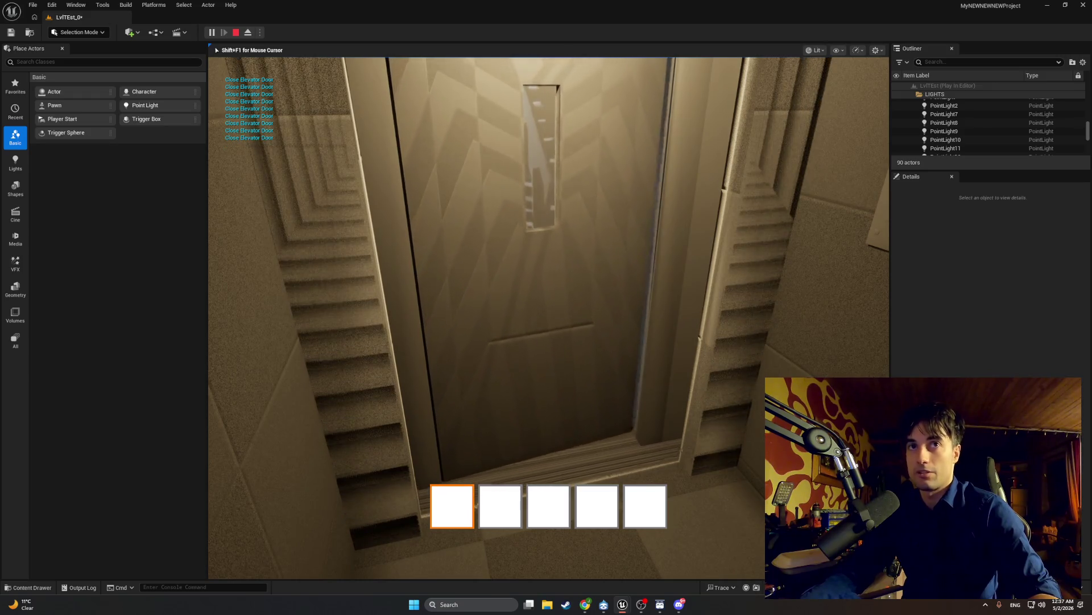
key(Escape)
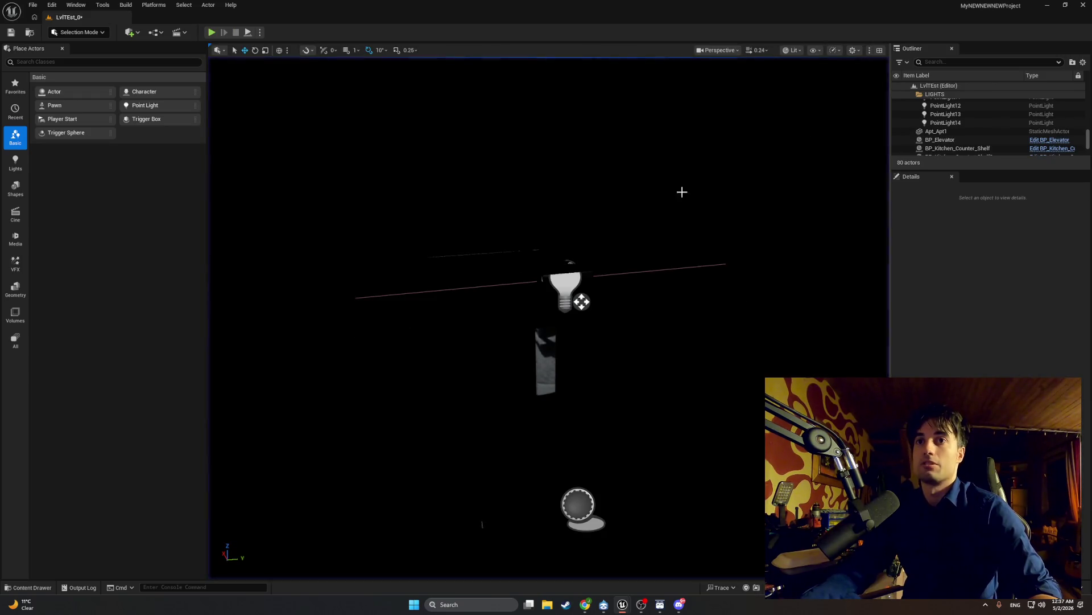
- Fly to the elevator door, play and push it open and shut, then return to BP_Elevator_Door_1
key(w)
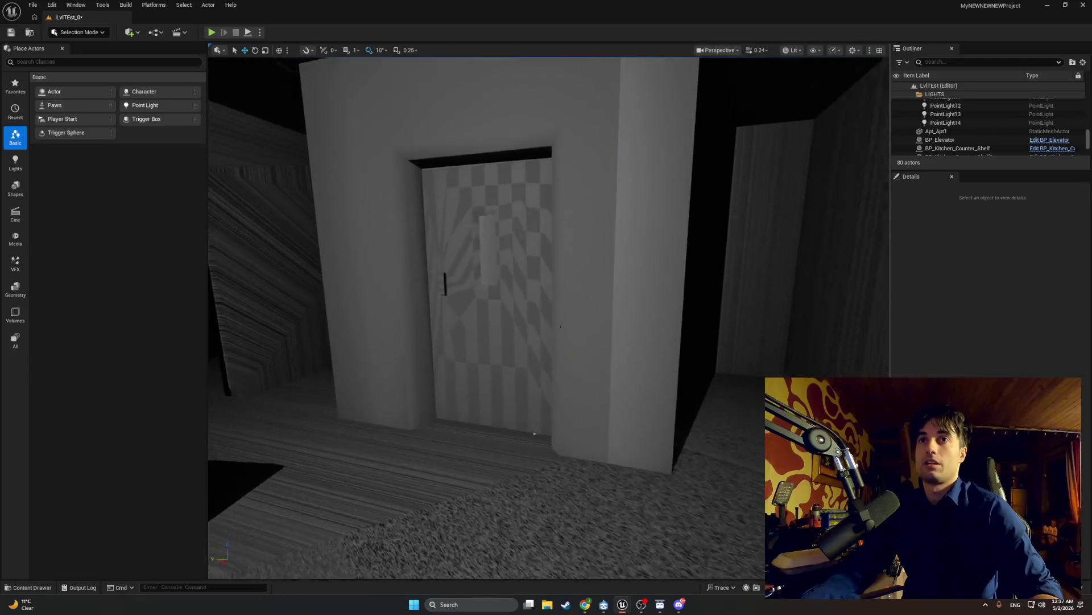
key(d)
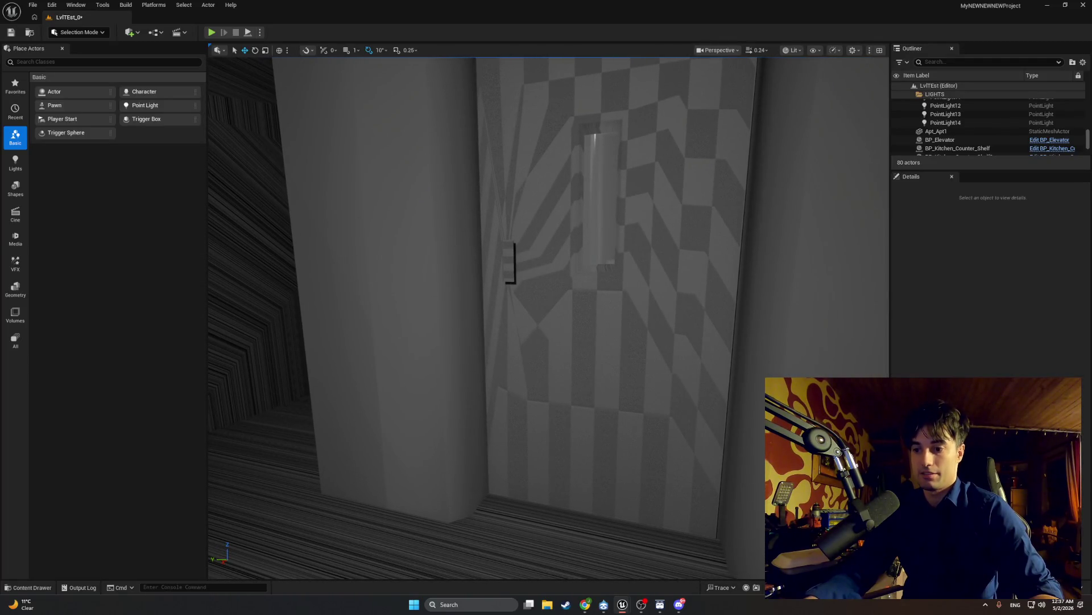
click(212, 33)
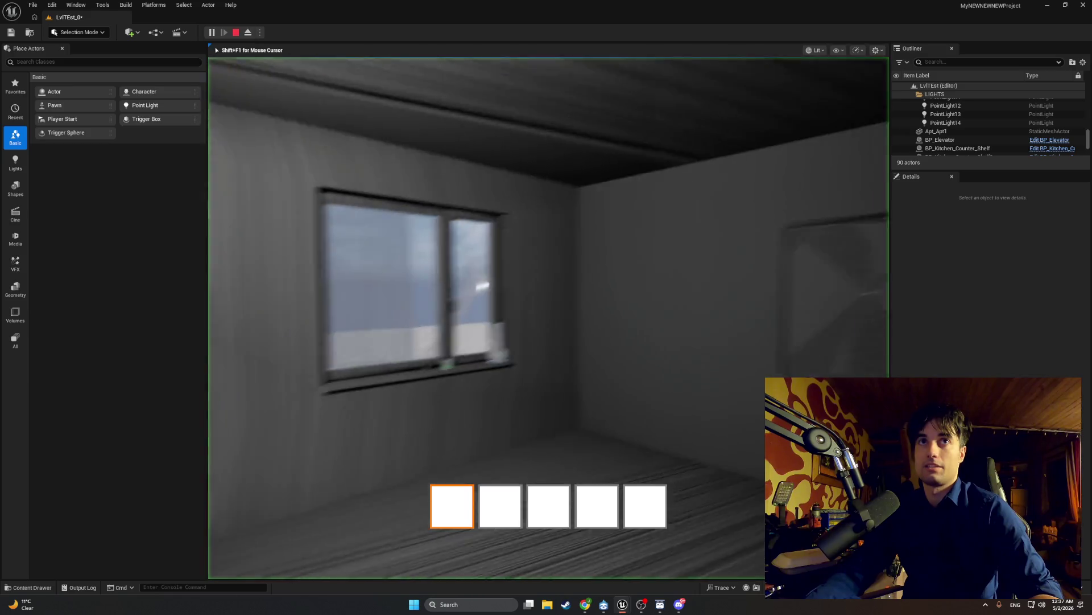
key(w)
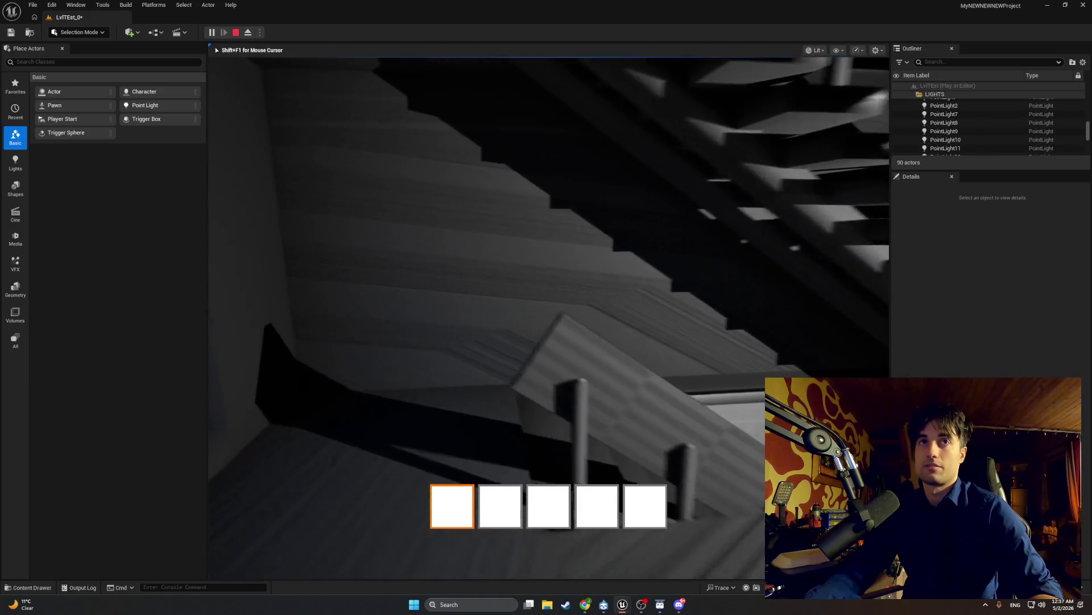
key(w)
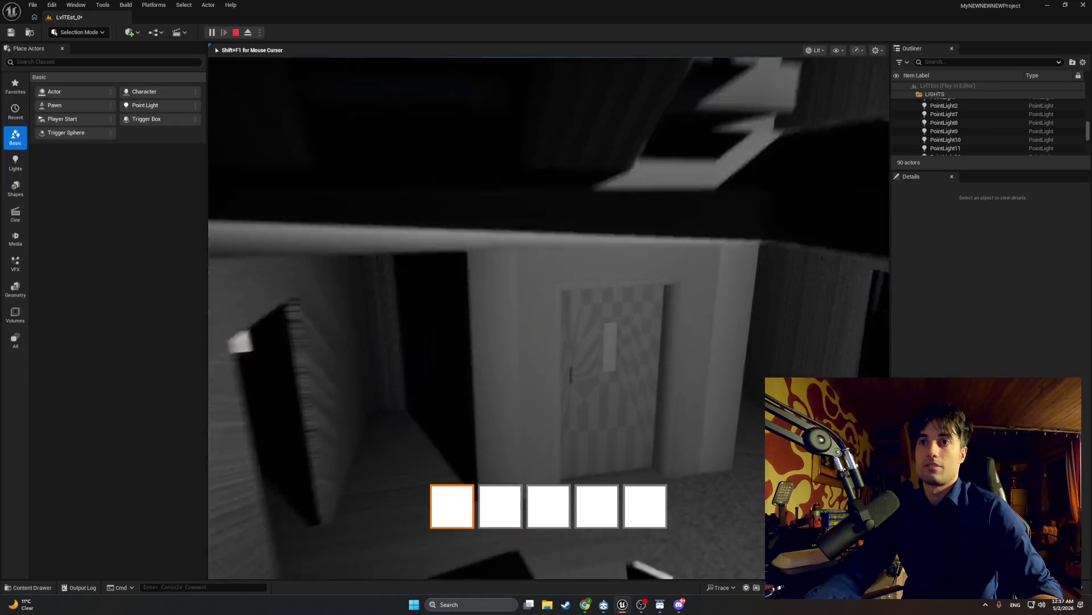
key(e)
key(s)
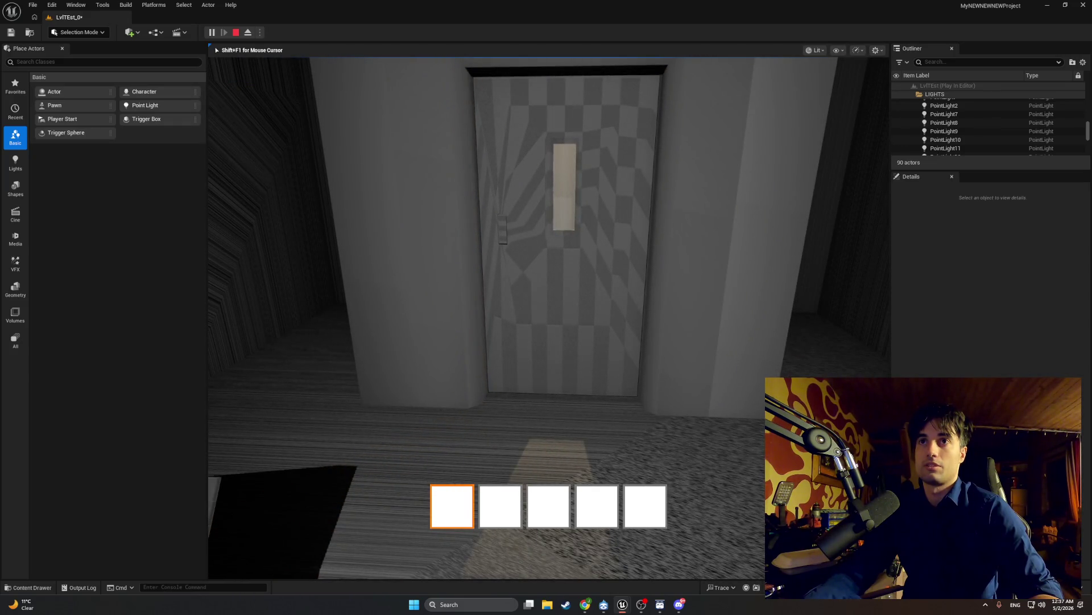
key(w)
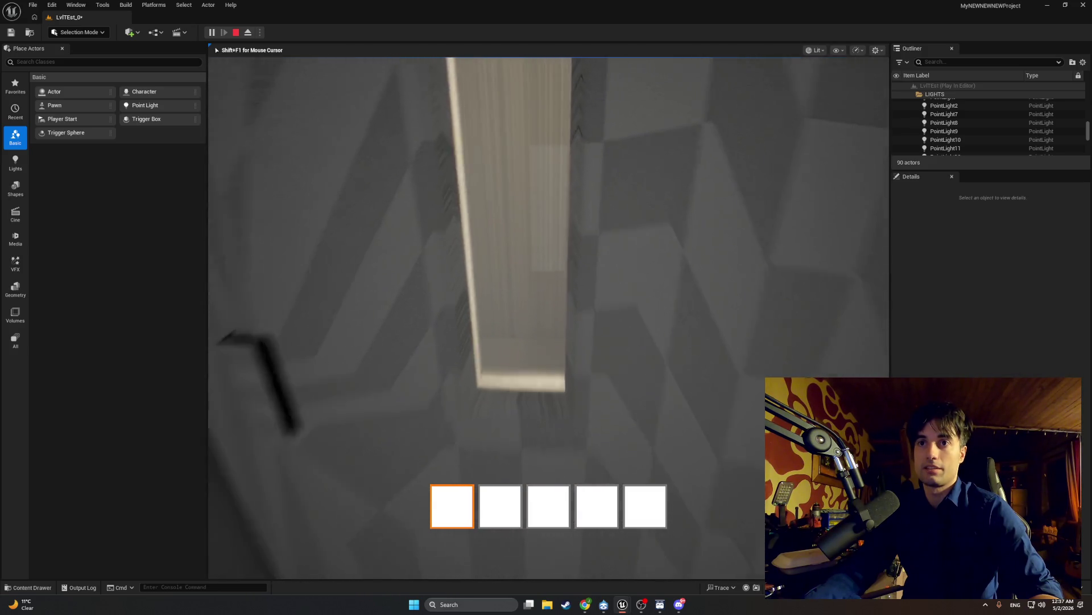
key(s)
key(Escape)
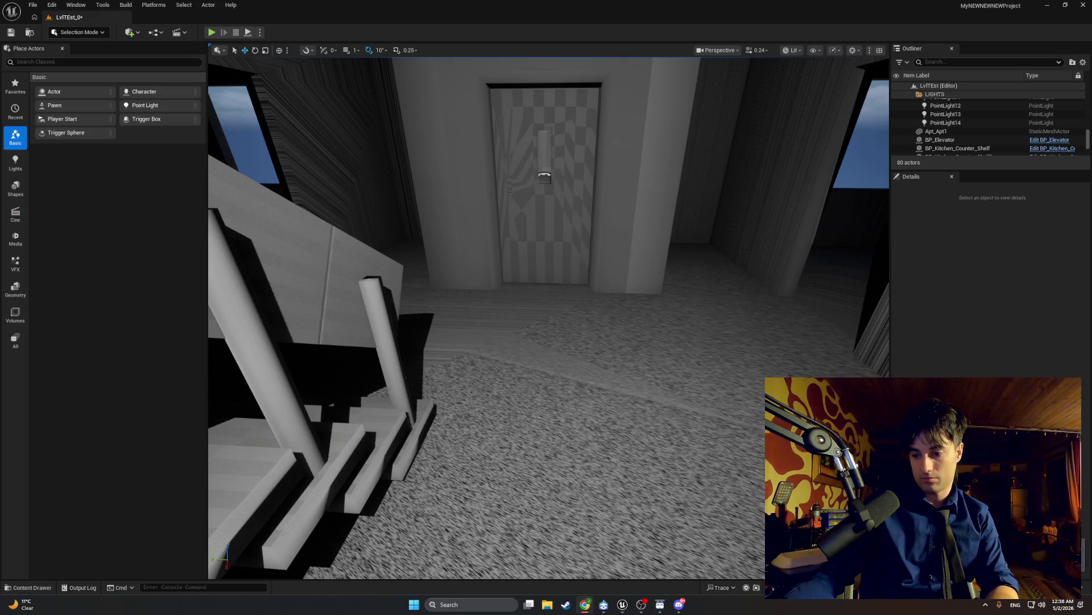
key(alt+Tab)
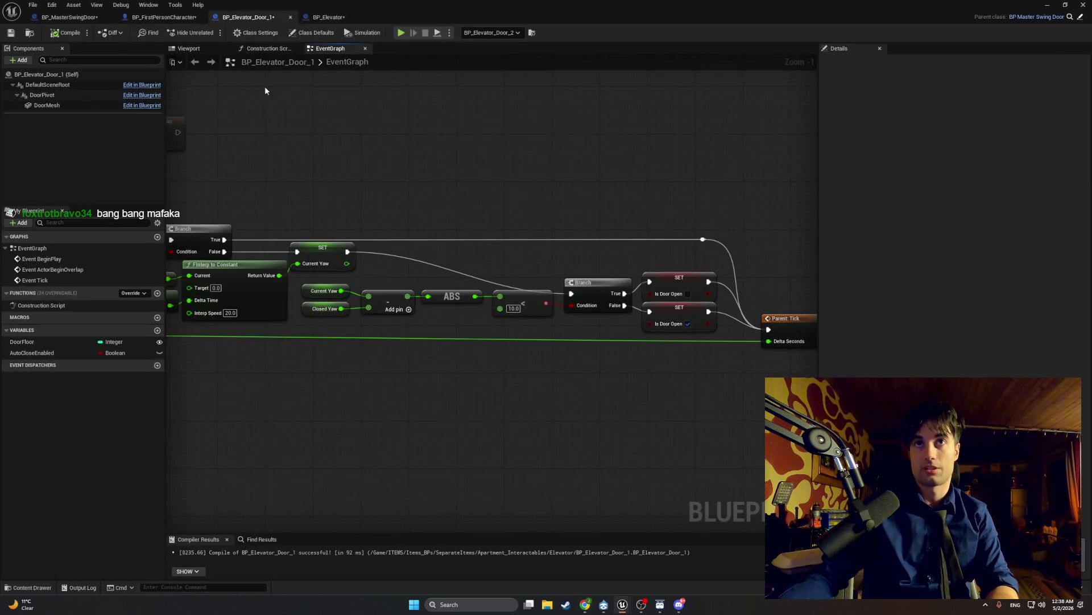
- Add a reroute point on the SET-to-Branch exec wire, straighten it, and recompile
scroll(318, 181, down, 1)
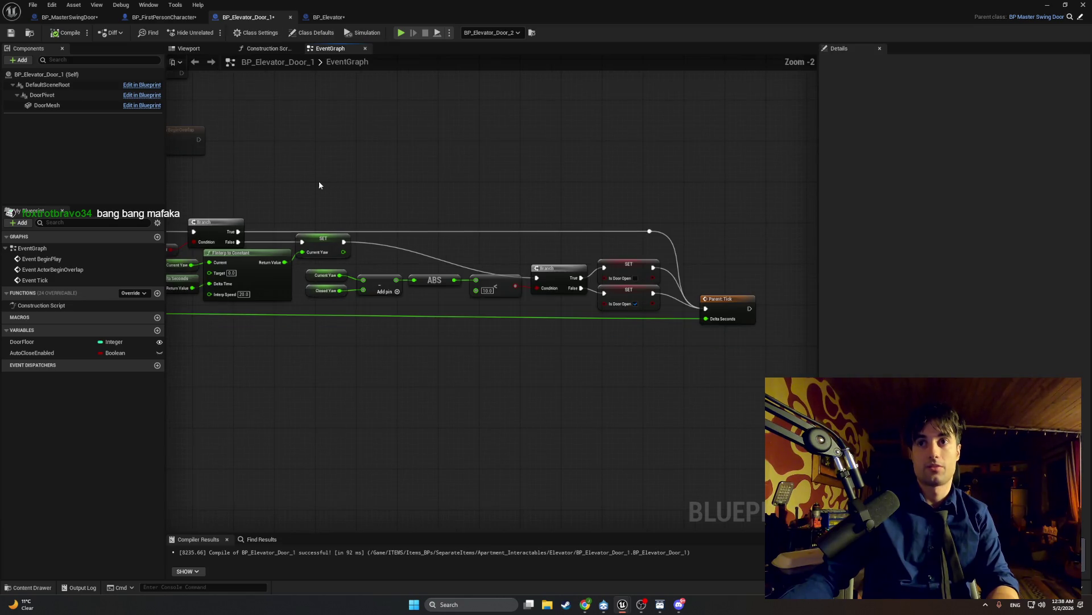
double_click(436, 259)
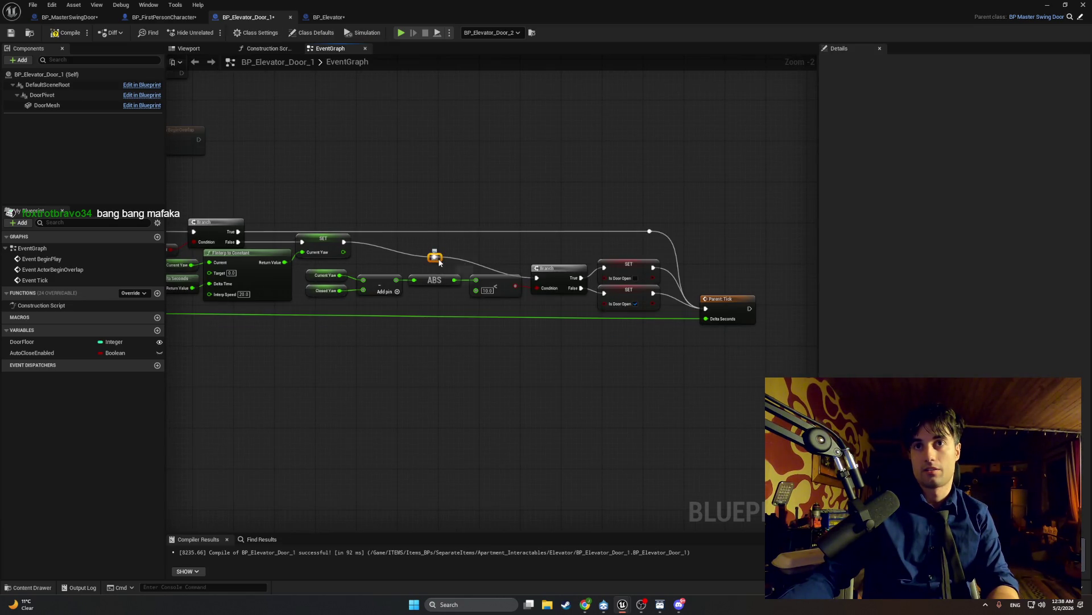
mouse_move(439, 261)
mouse_down()
mouse_move(510, 265)
mouse_move(504, 241)
mouse_up()
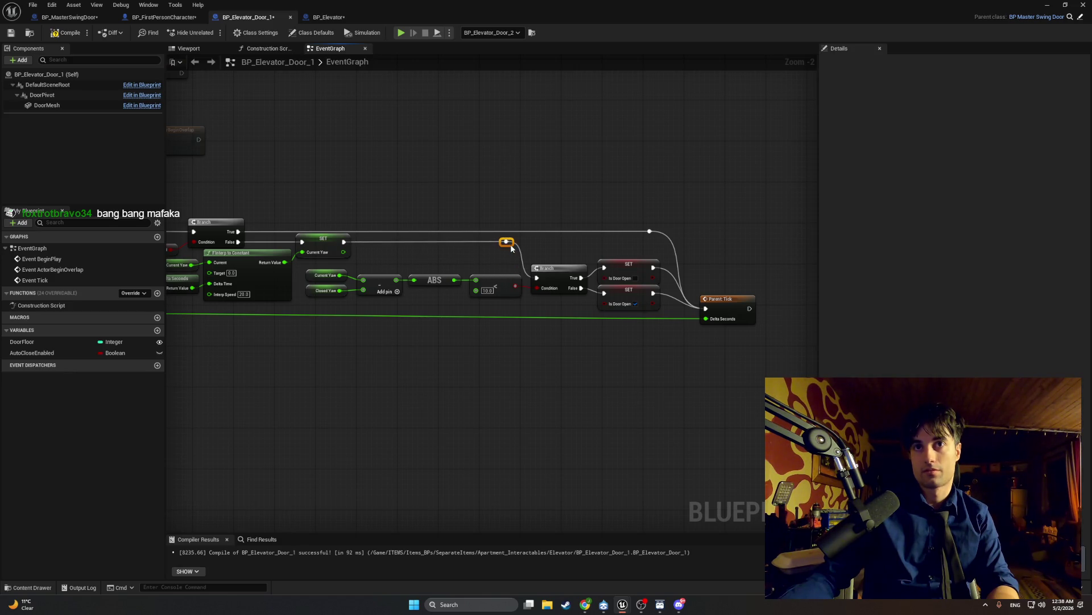
click(428, 167)
click(66, 33)
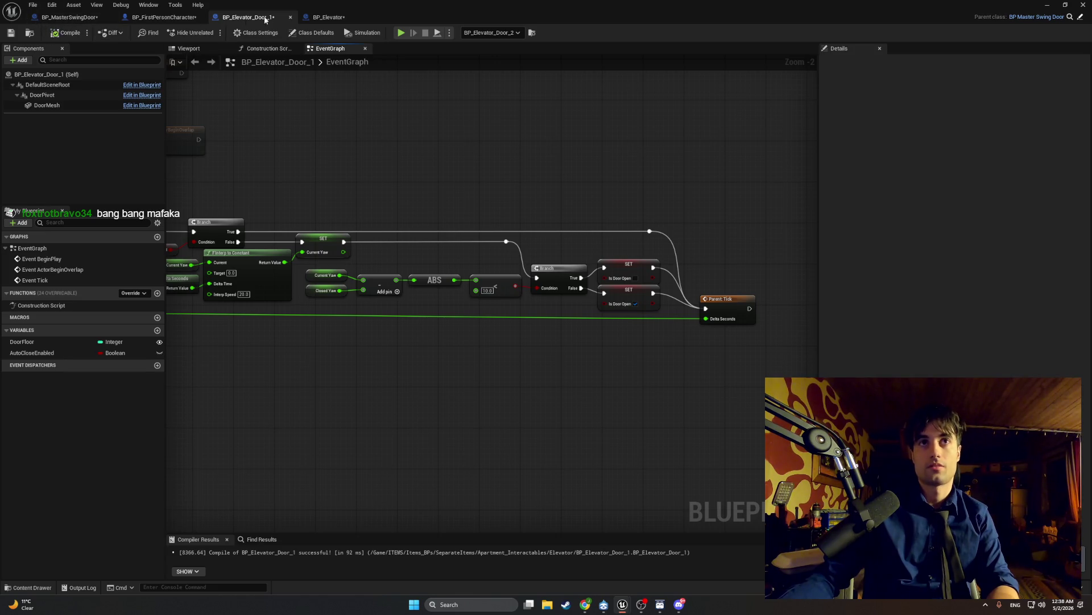
click(311, 21)
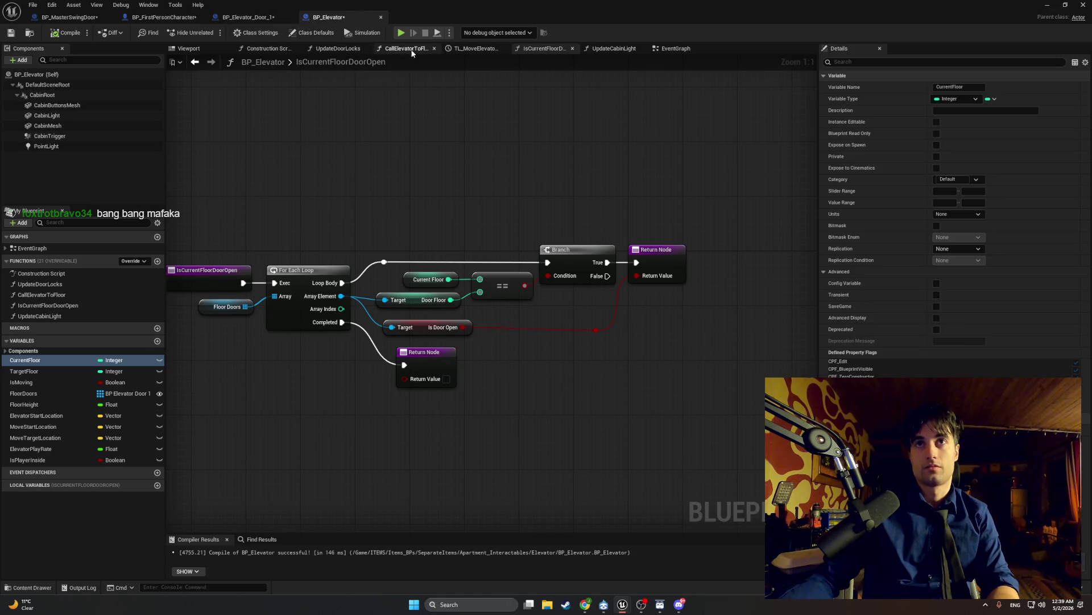
- Switch to BP_MasterSwingDoor's StopDoorDrag graph and capture a screenshot of it
click(69, 18)
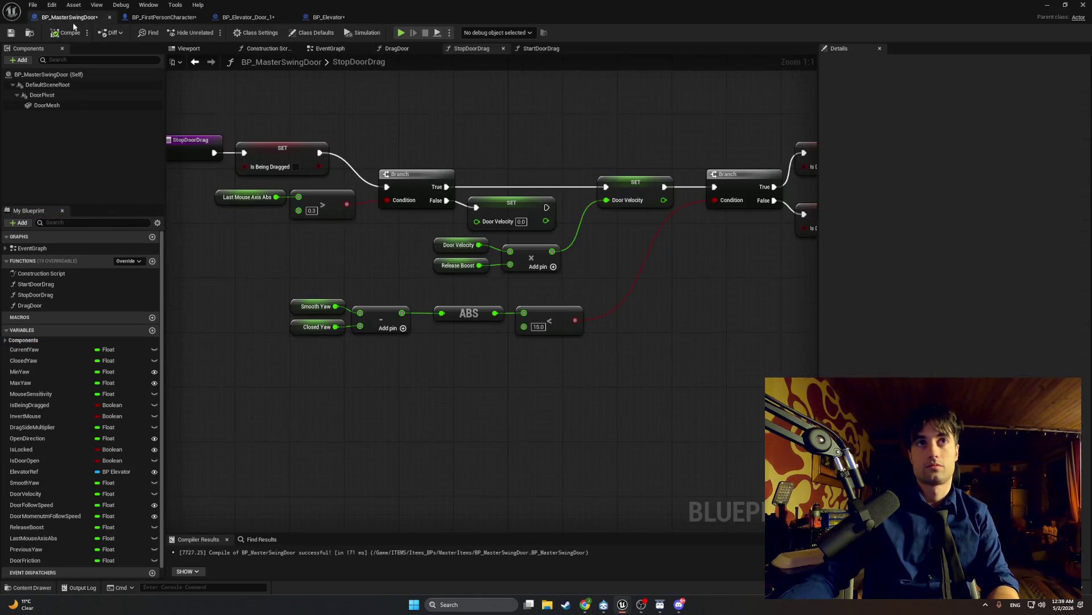
scroll(457, 90, down, 2)
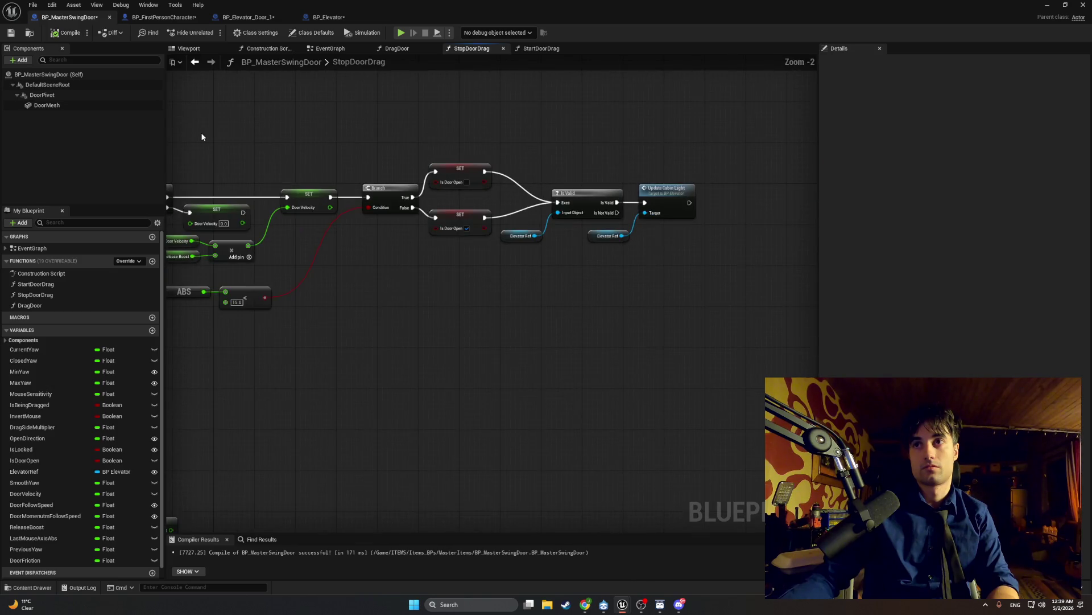
scroll(202, 136, up, 1)
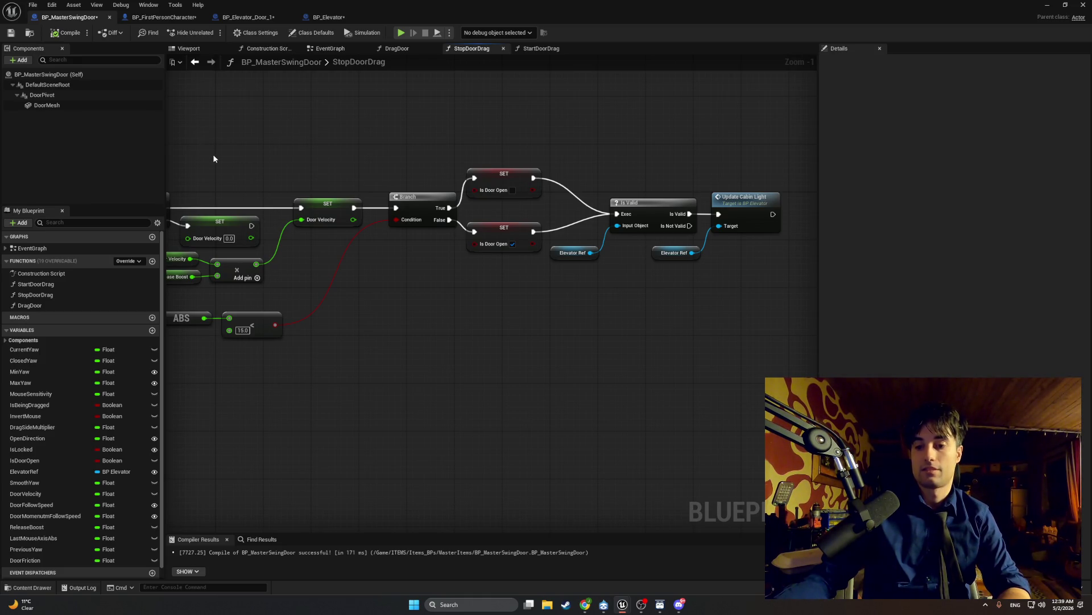
mouse_move(441, 250)
mouse_down()
mouse_move(314, 258)
mouse_move(512, 254)
mouse_up()
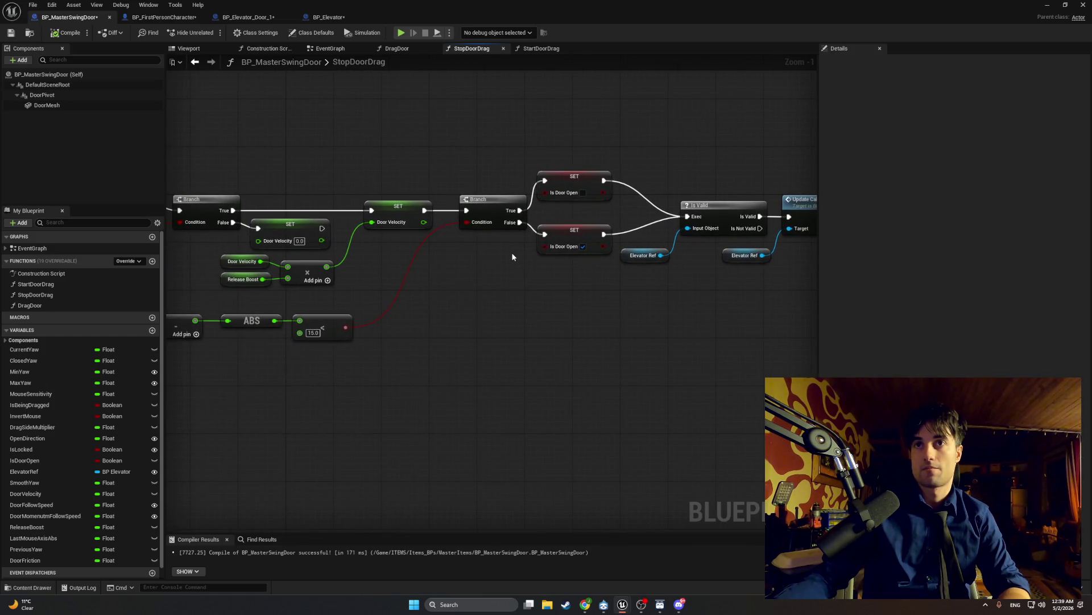
scroll(473, 264, down, 1)
drag(456, 277, 439, 278)
key(super+shift+s)
mouse_move(754, 354)
mouse_down()
mouse_move(427, 171)
mouse_move(305, 134)
mouse_up()
- Select the Smooth Yaw, Closed Yaw, subtract, ABS and < nodes and move them right
right_click(433, 241)
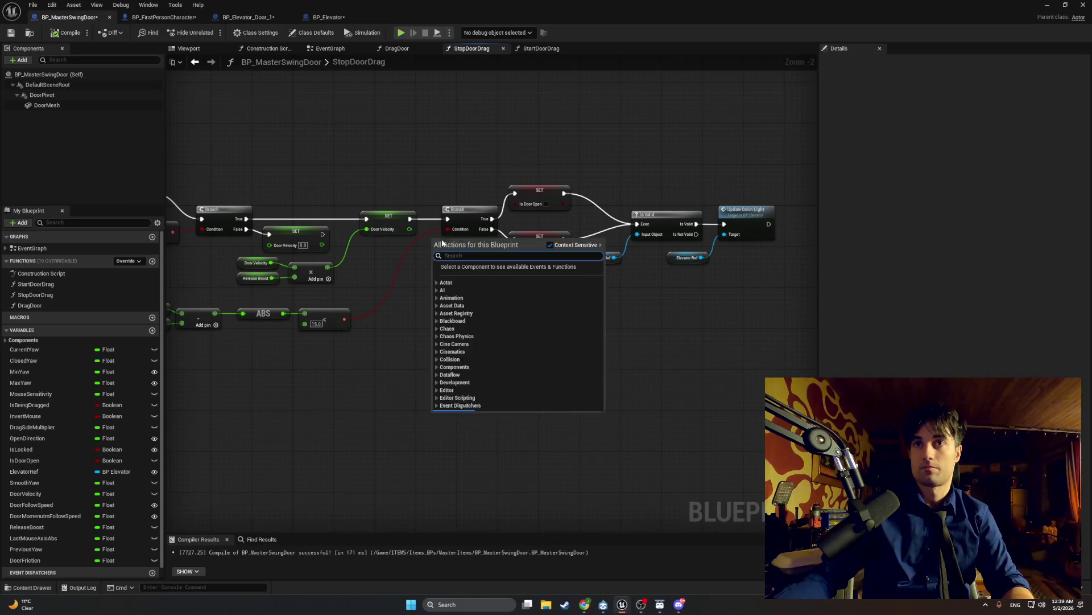
mouse_move(443, 243)
mouse_down()
mouse_move(435, 146)
mouse_move(490, 154)
mouse_move(453, 203)
mouse_up()
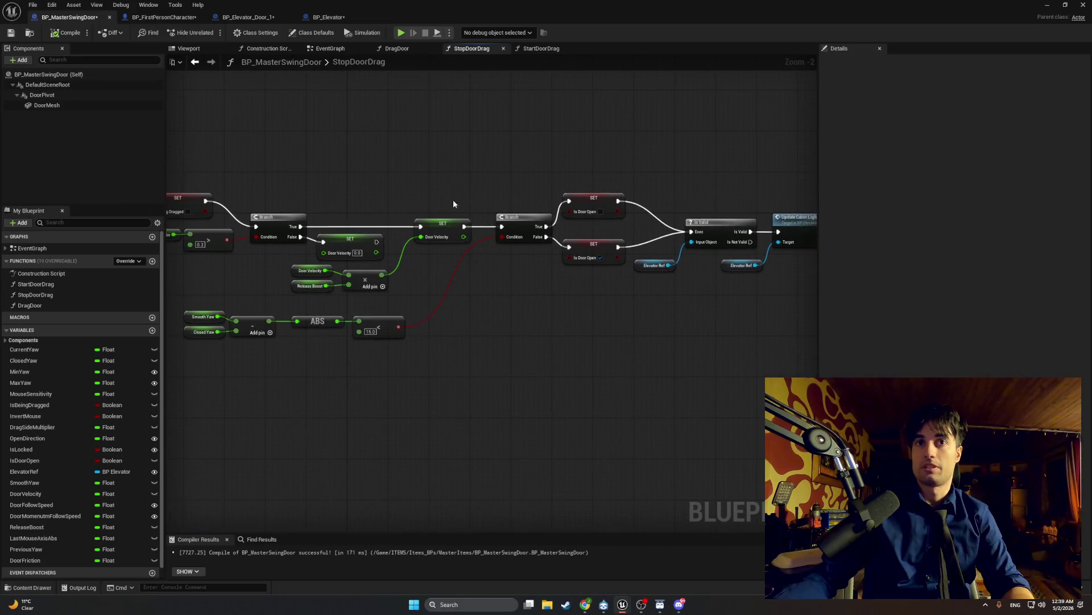
drag(469, 404, 186, 302)
mouse_move(248, 322)
mouse_down()
mouse_move(386, 321)
mouse_move(414, 309)
mouse_move(312, 307)
mouse_move(302, 310)
mouse_move(330, 313)
mouse_move(304, 318)
mouse_up()
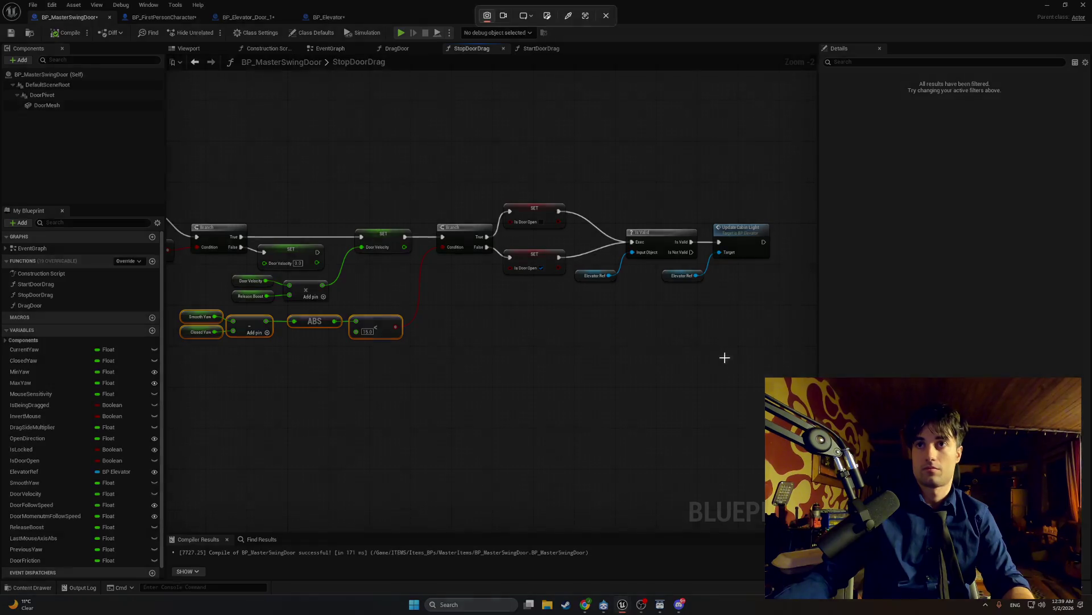
mouse_move(787, 390)
mouse_down()
mouse_move(743, 344)
mouse_move(169, 160)
mouse_up()
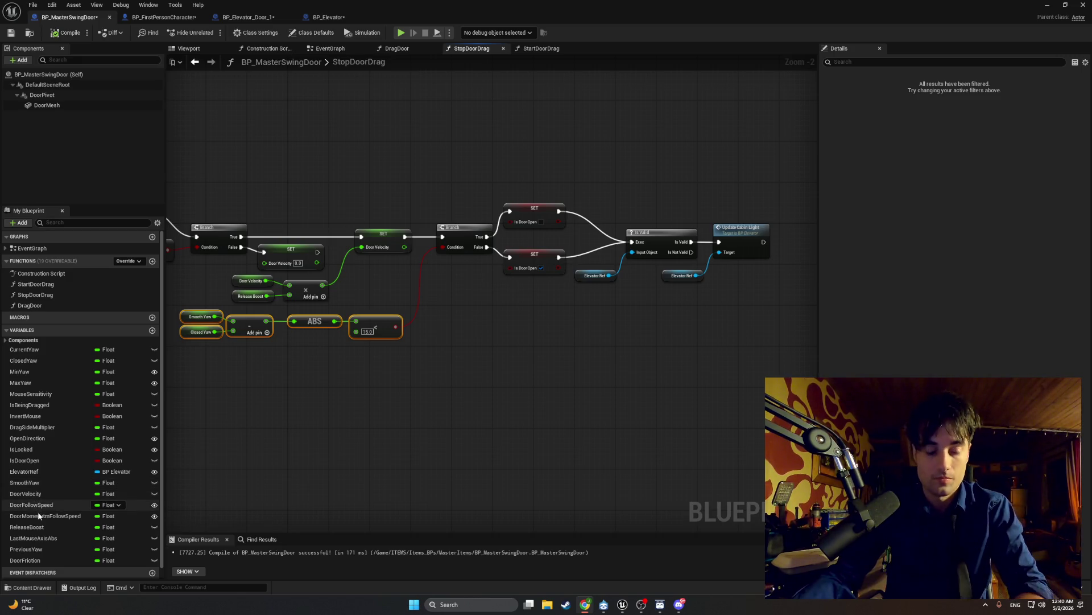
key(super+shift+s)
drag(160, 575, 0, 332)
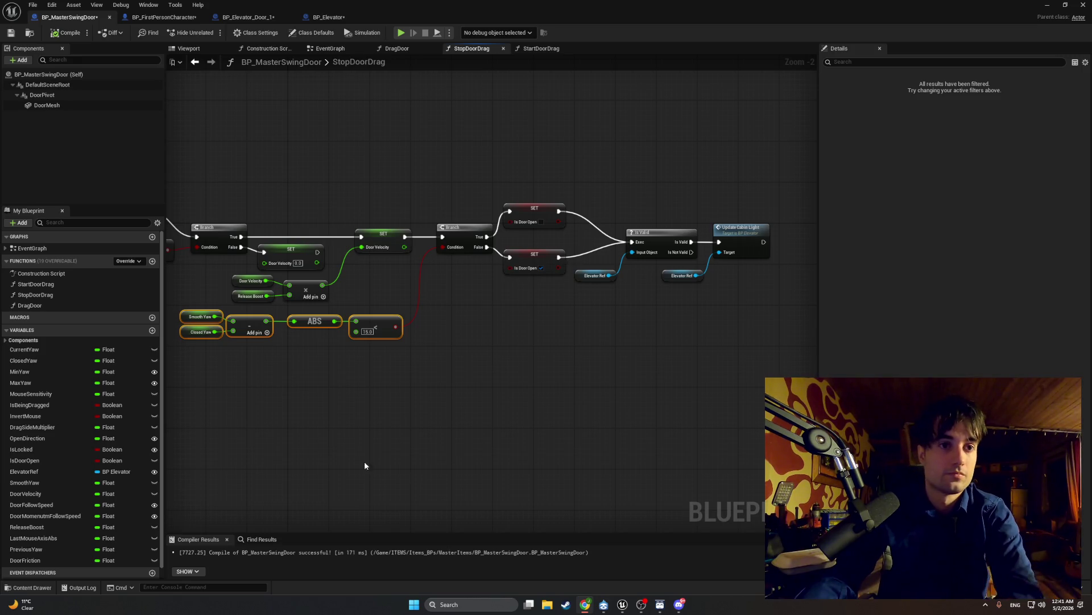
click(43, 415)
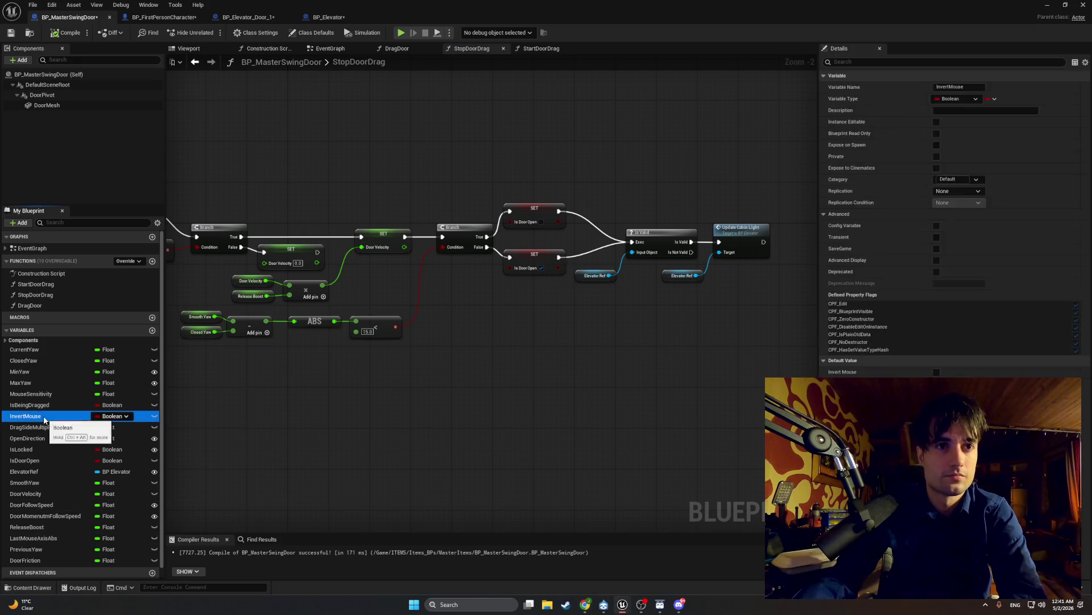
- Delete the InvertMouse and OpenDirection variables, answering No to deleting ElevatorRef
key(Delete)
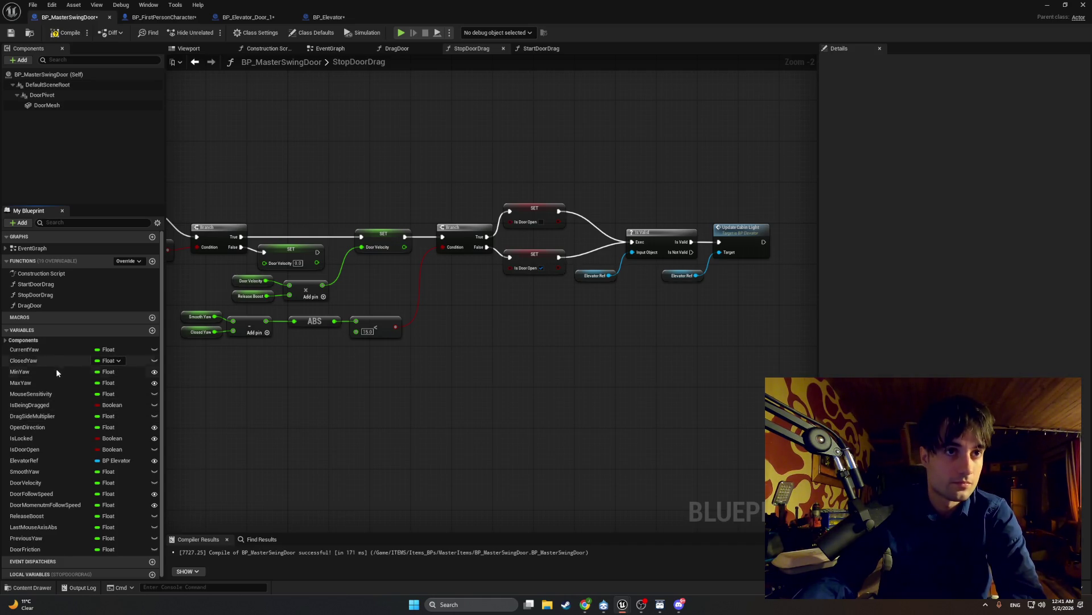
click(58, 426)
key(Delete)
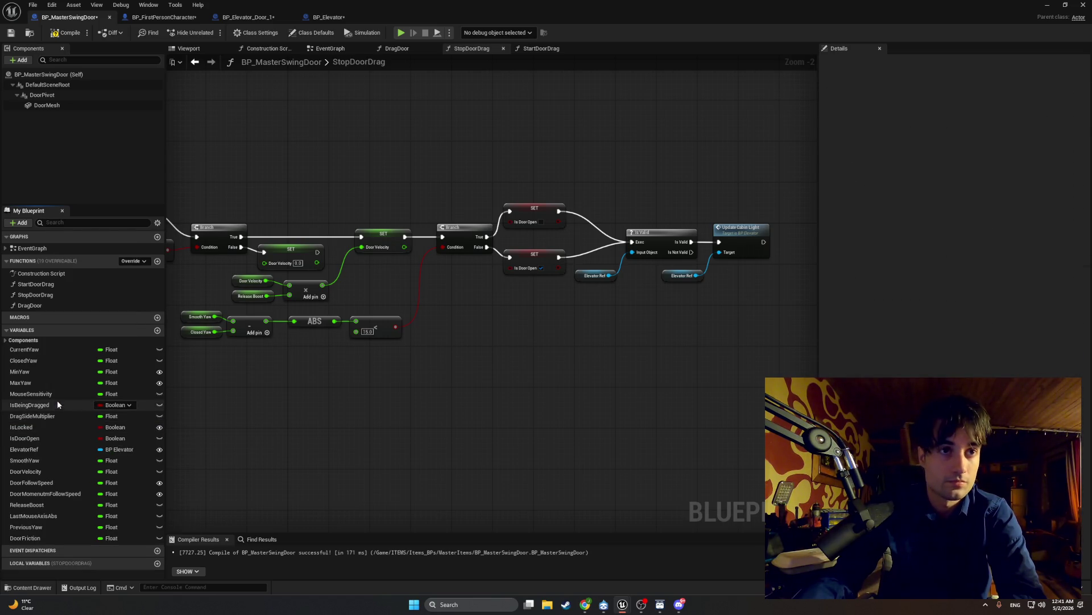
click(52, 449)
key(Delete)
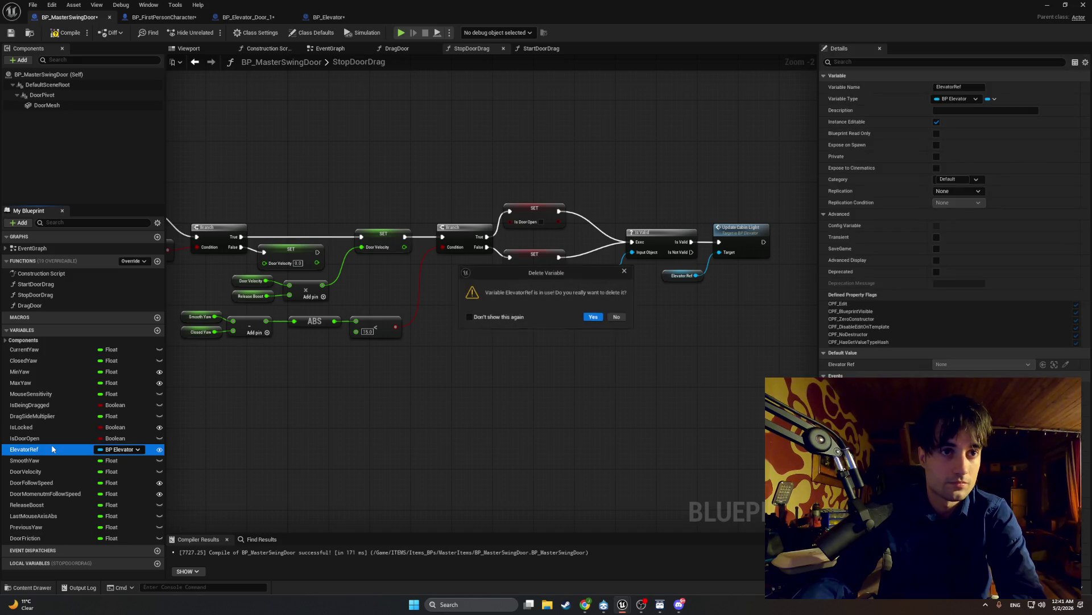
click(619, 318)
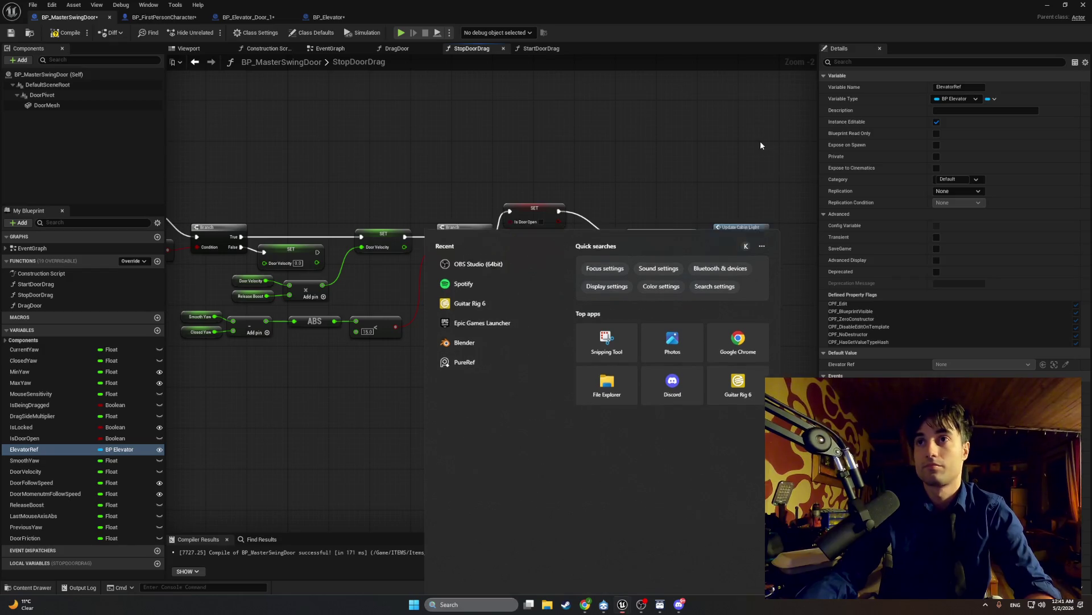
- Capture a Snipping Tool screenshot of the blueprint graph area
key(super+shift+s)
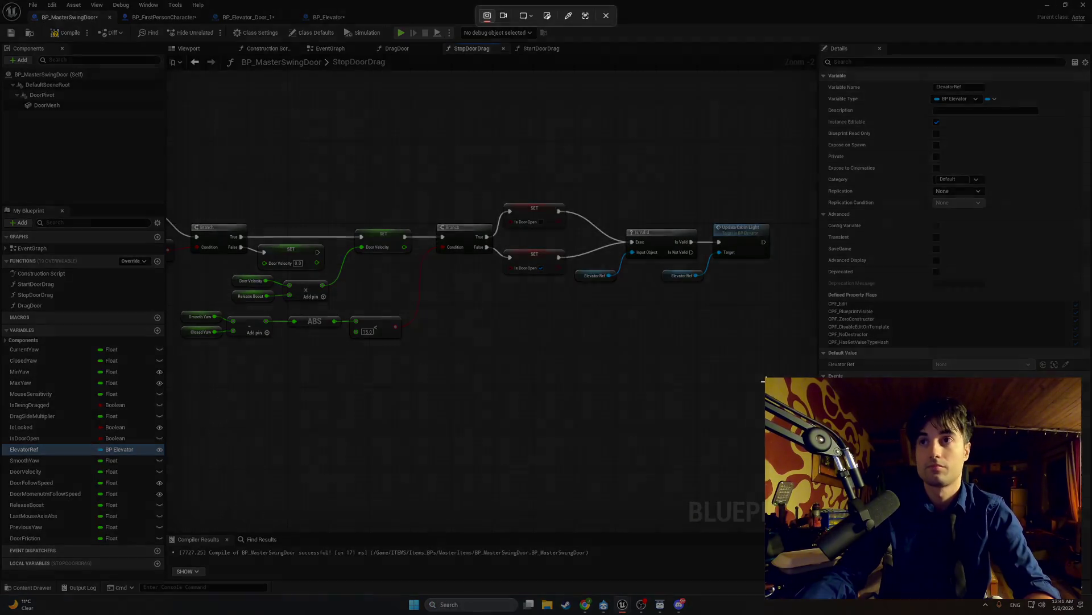
mouse_move(782, 393)
mouse_down()
mouse_move(376, 73)
mouse_move(169, 37)
mouse_up()
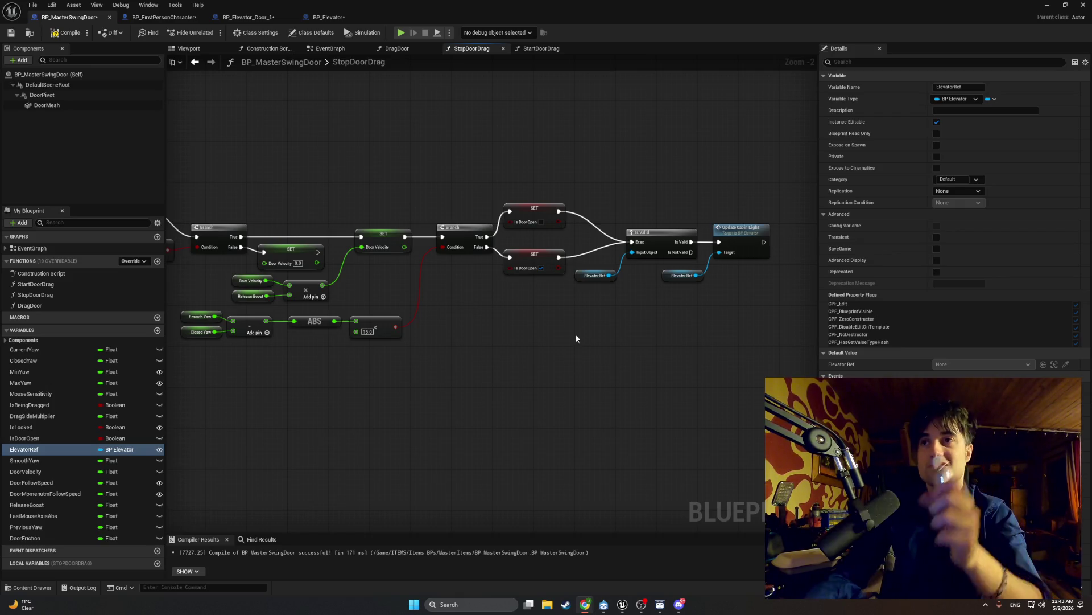
- Delete the Is Valid and Update Cabin Light nodes from StopDoorDrag, keeping the ElevatorRef variable
drag(743, 275, 609, 251)
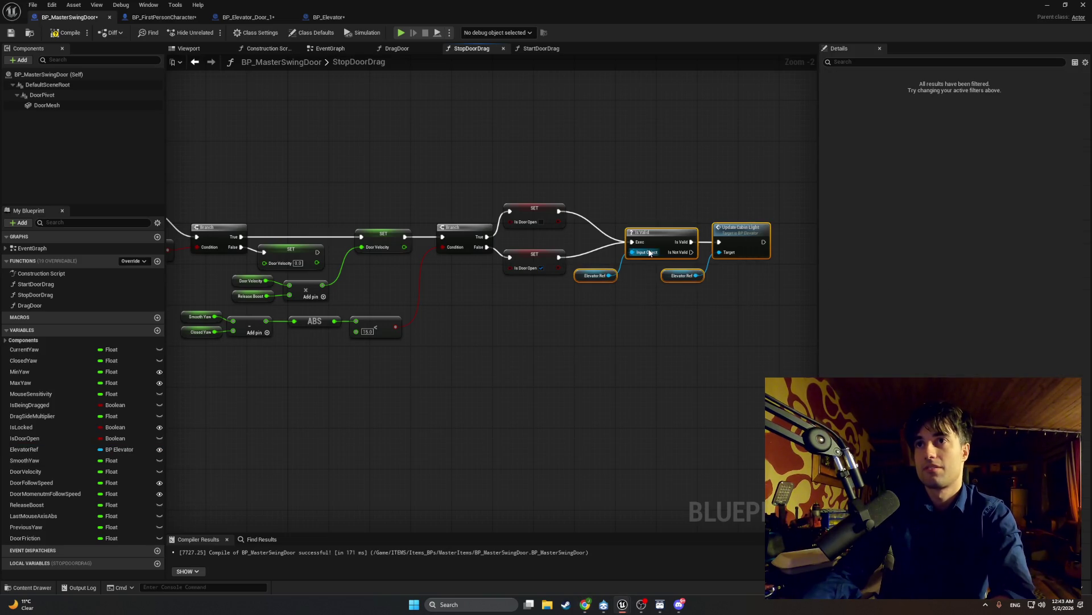
key(Delete)
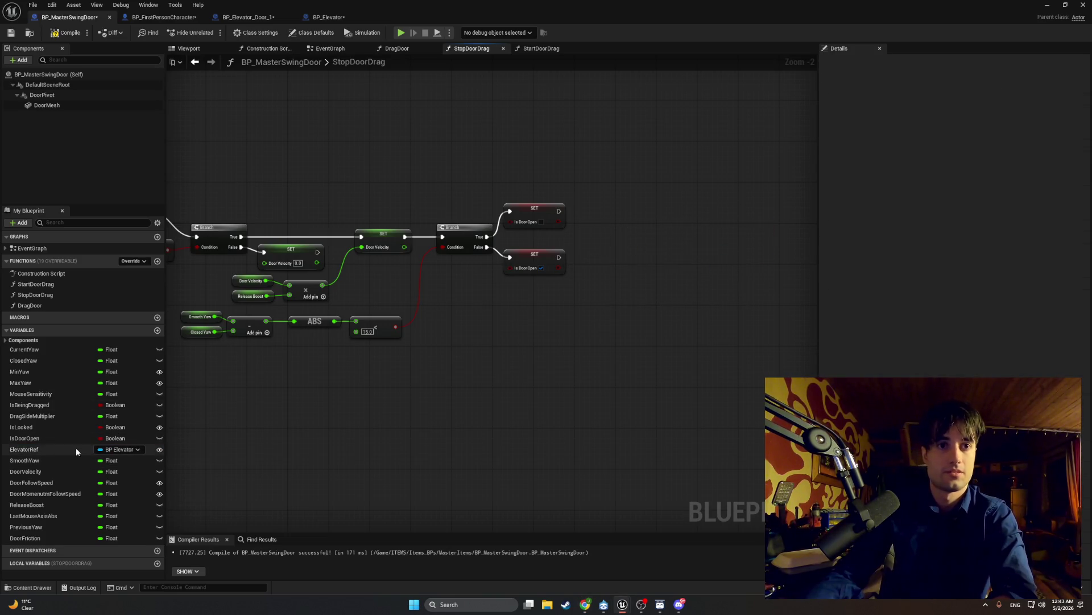
click(77, 449)
key(Delete)
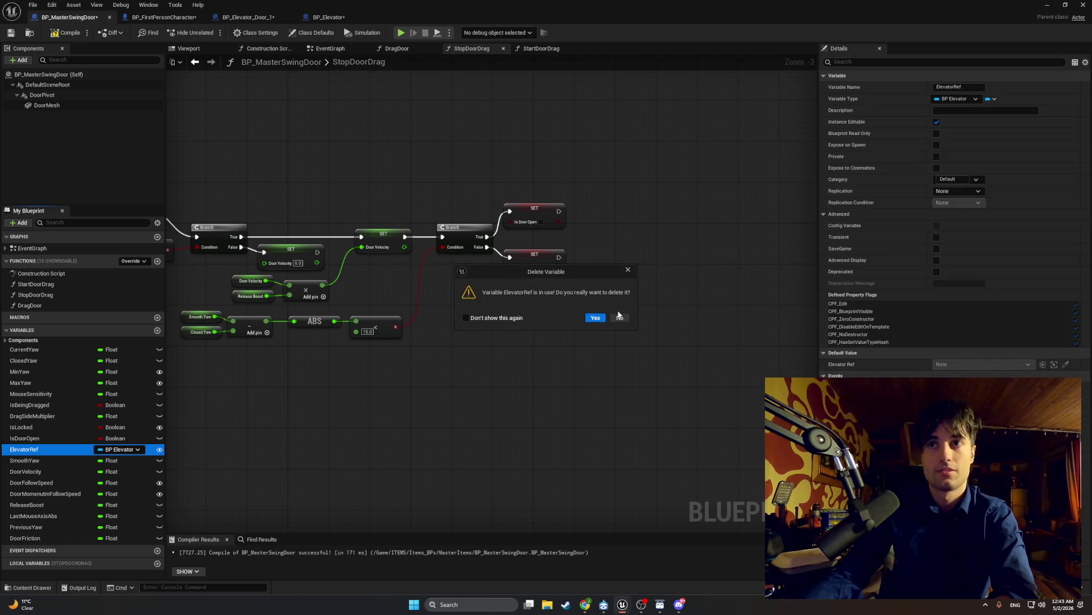
click(619, 317)
- Recompile the blueprint, again declining to delete ElevatorRef, and open the DragDoor graph
click(63, 32)
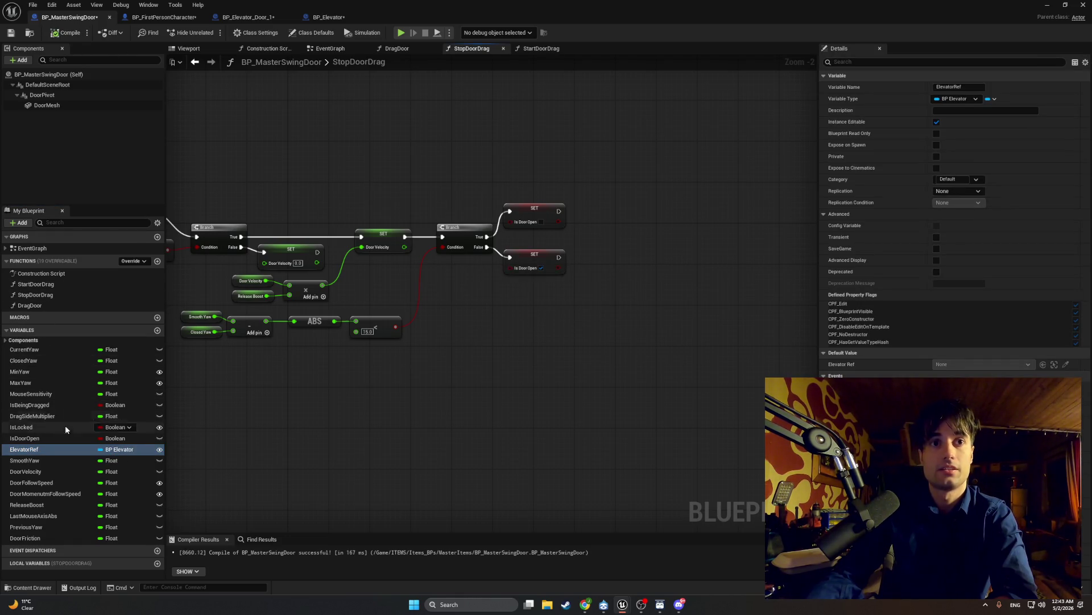
click(73, 449)
key(Delete)
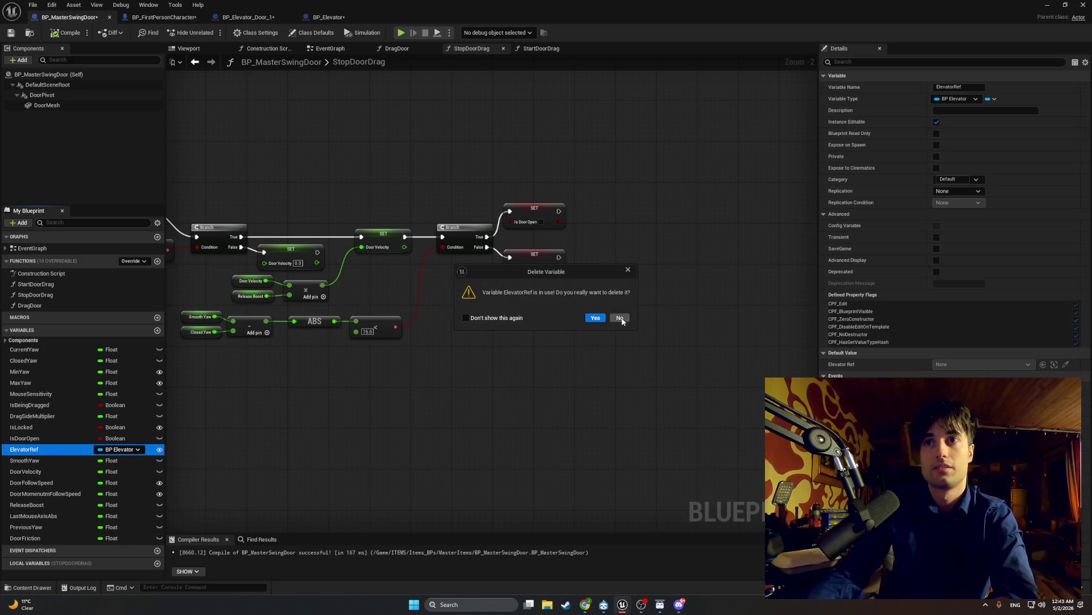
click(620, 317)
click(397, 48)
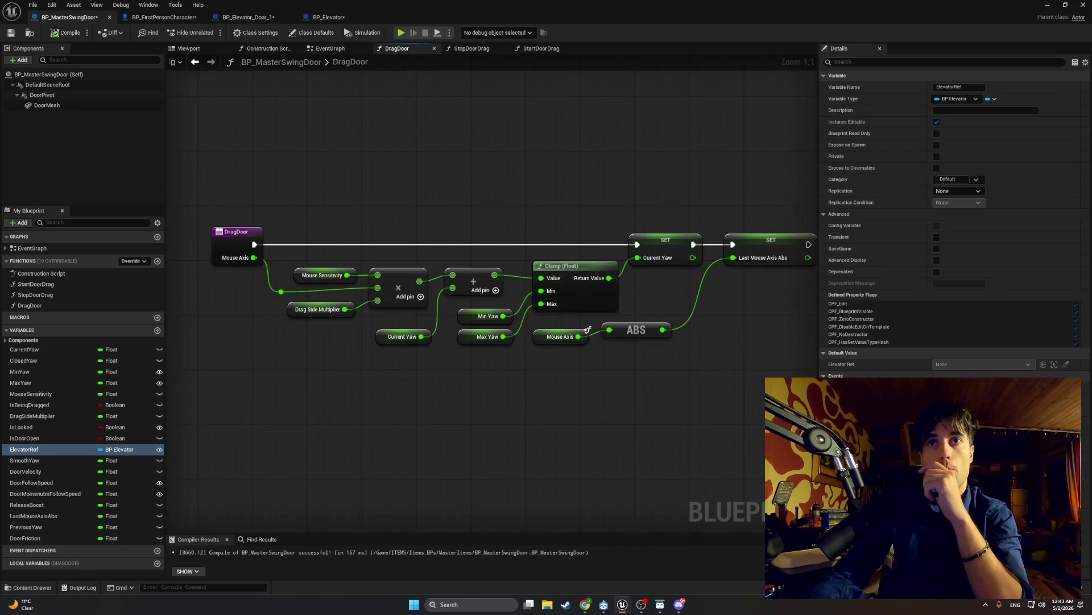
- In StartDoorDrag, wire SET Is Door Open directly to SET Is Being Dragged
click(540, 49)
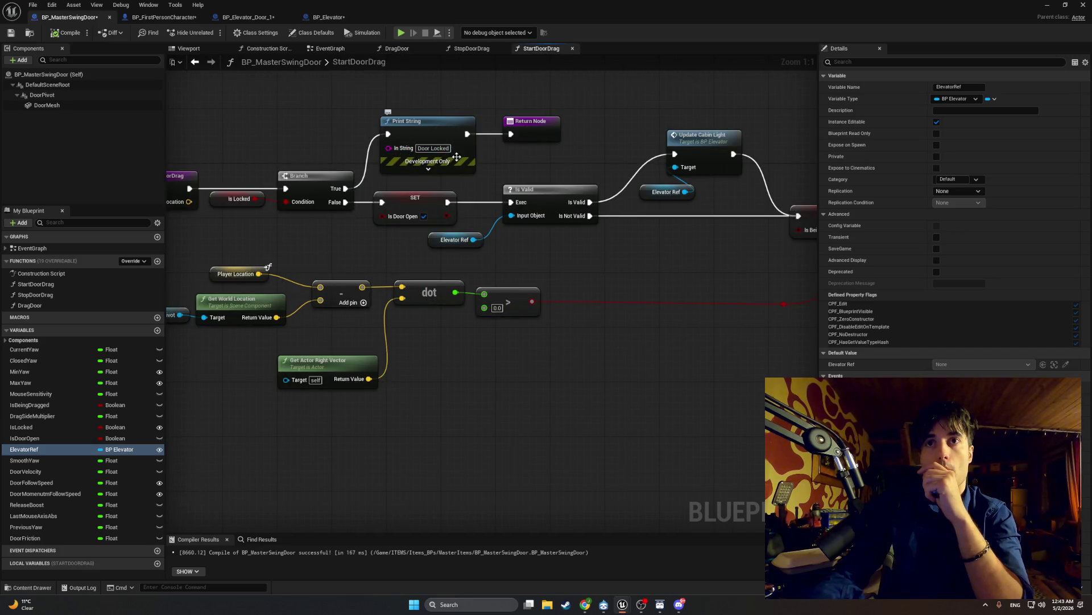
drag(457, 157, 364, 166)
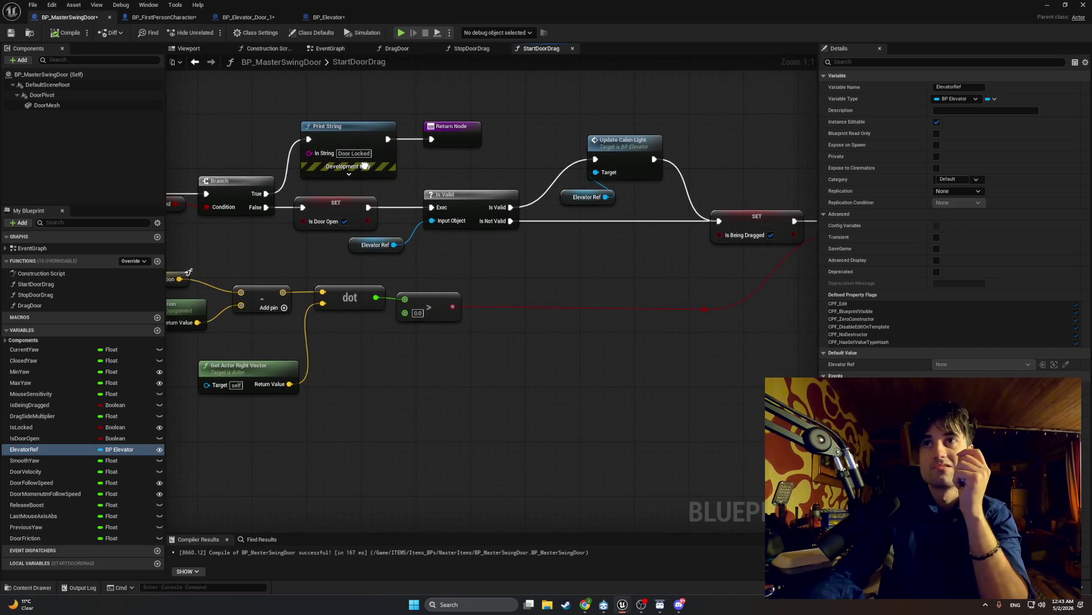
mouse_move(630, 255)
mouse_down()
mouse_move(504, 171)
mouse_move(396, 167)
mouse_up()
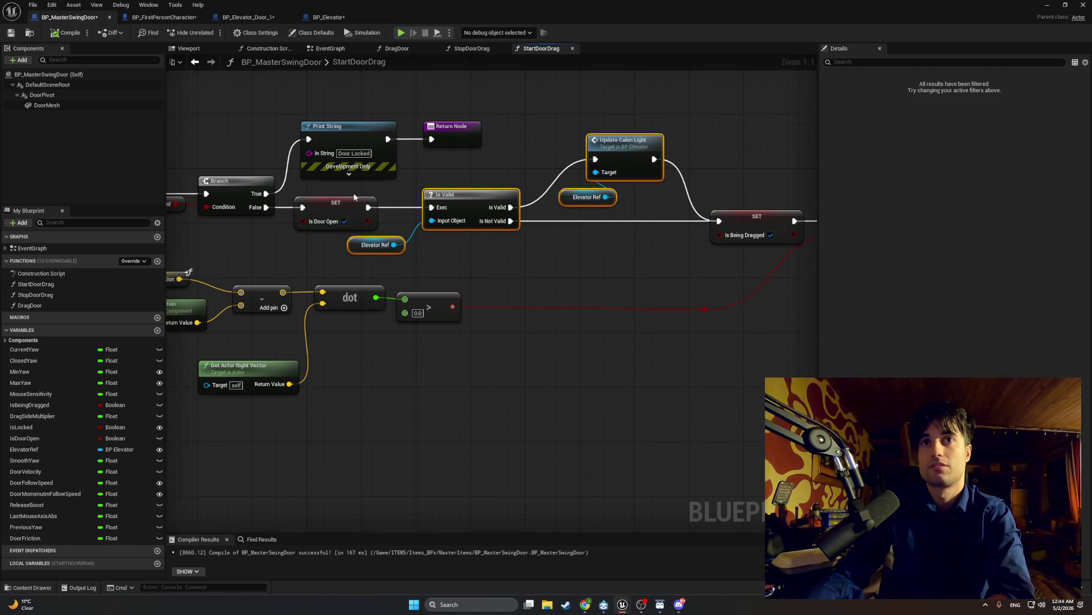
drag(248, 225, 407, 237)
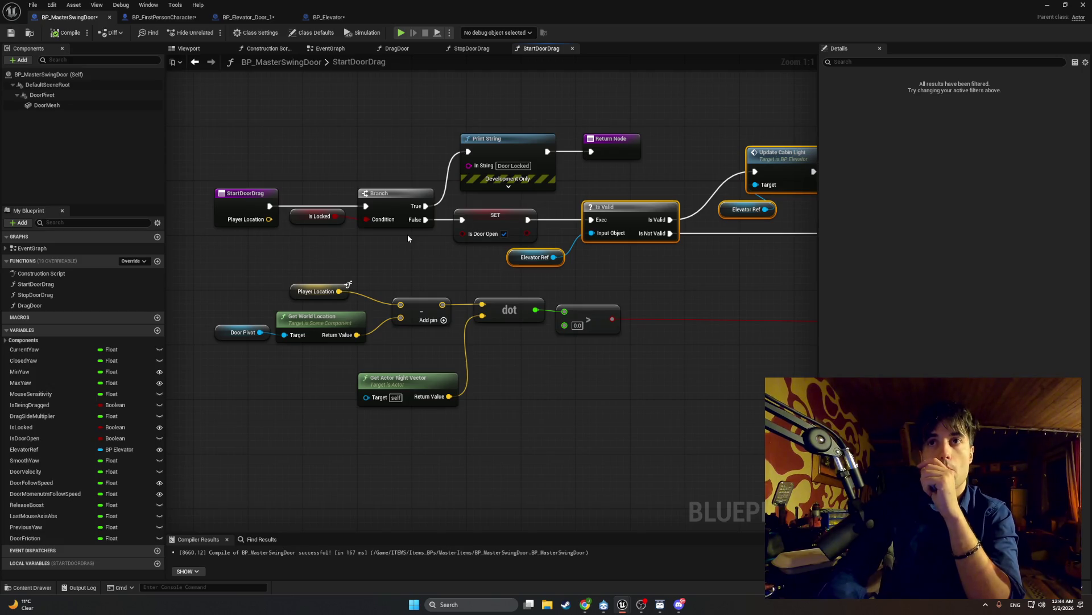
drag(407, 238, 235, 240)
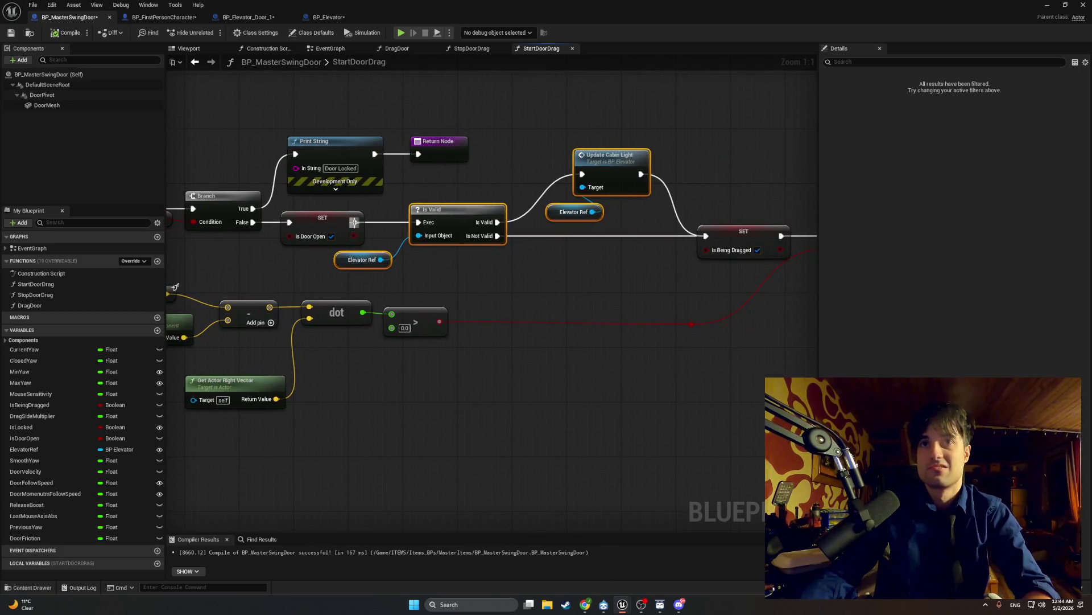
click(648, 245)
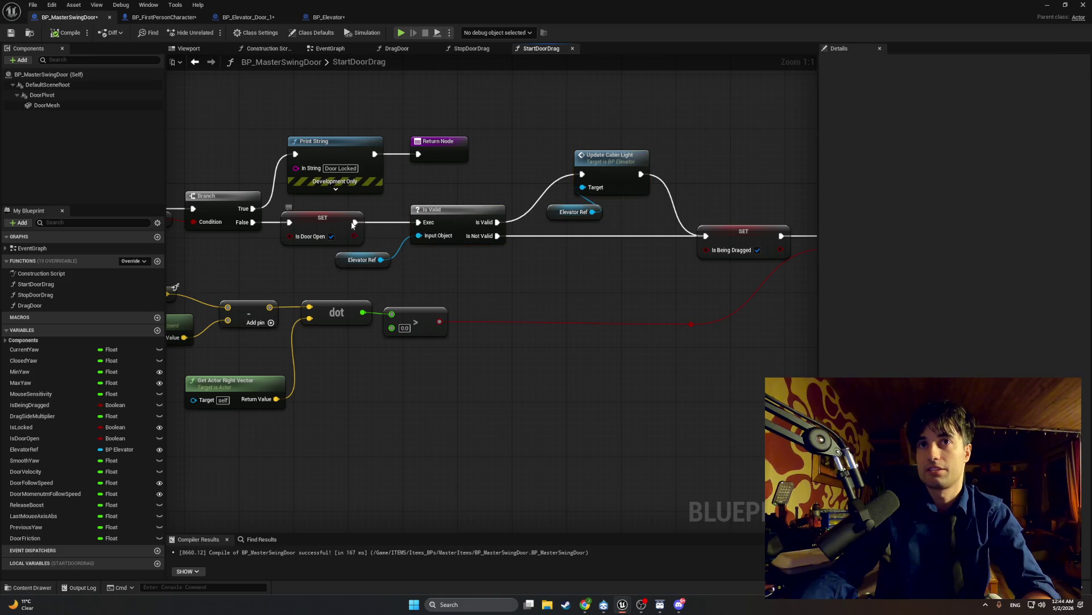
mouse_move(355, 222)
mouse_down()
mouse_move(709, 247)
mouse_move(705, 236)
mouse_up()
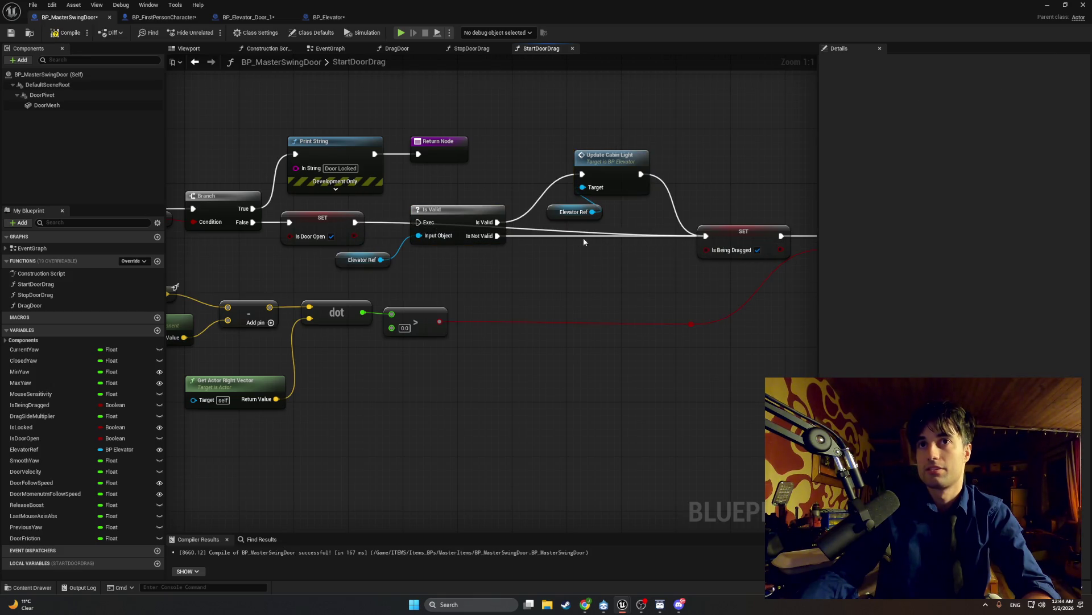
- Detach Is Valid and Update Cabin Light from SET Is Being Dragged and gather them with the Elevator Ref getters
mouse_move(488, 215)
mouse_down()
mouse_move(552, 156)
mouse_move(576, 91)
mouse_up()
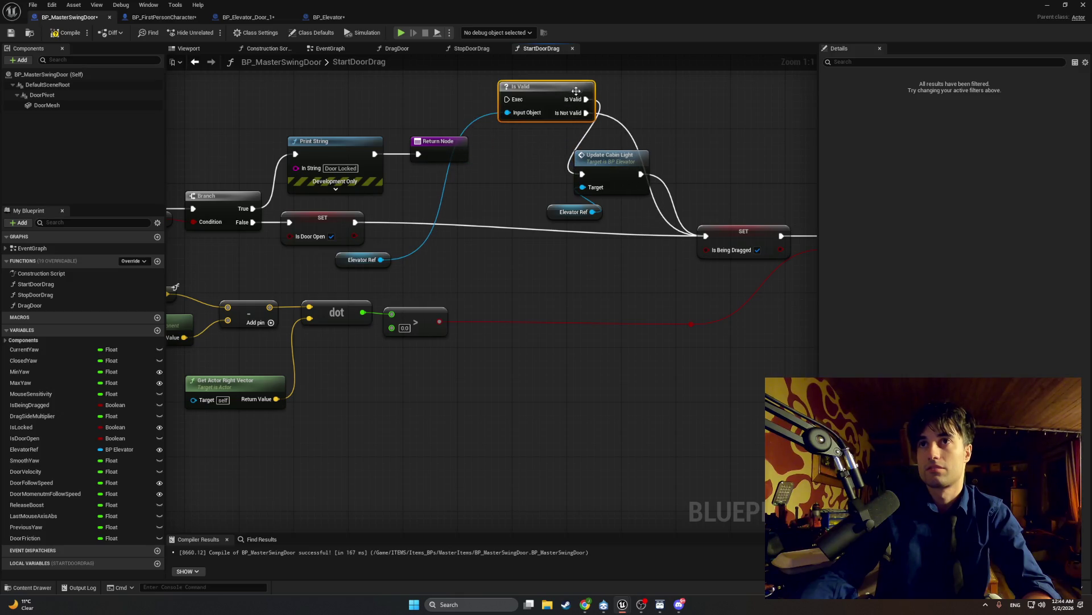
alt+click(586, 113)
mouse_move(583, 142)
mouse_down()
mouse_move(568, 196)
mouse_move(568, 274)
mouse_up()
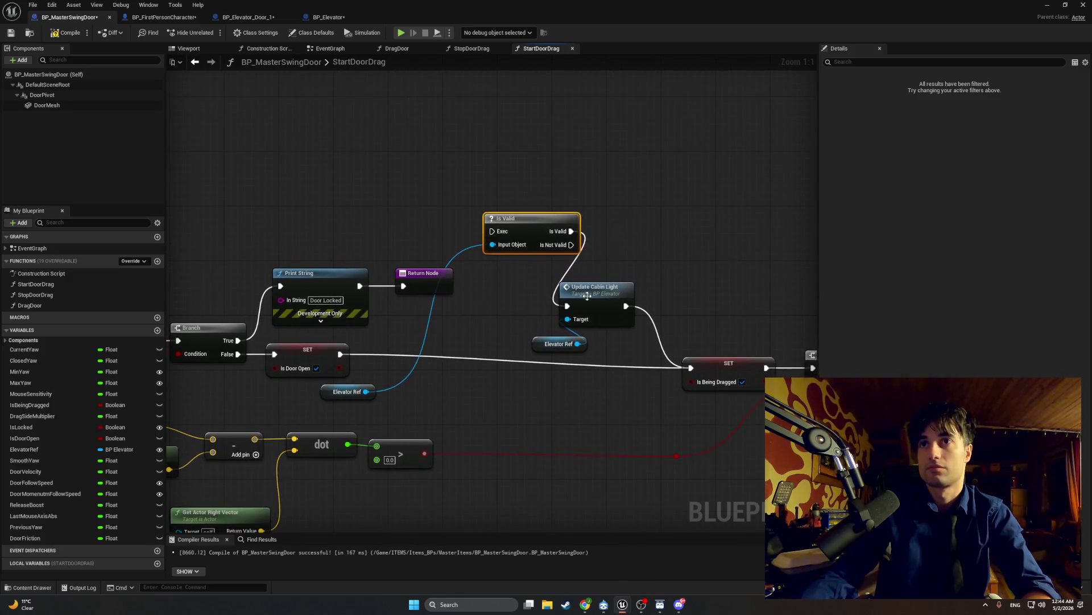
click(646, 316)
alt+click(626, 306)
drag(618, 282, 671, 200)
drag(552, 344, 601, 282)
mouse_move(353, 391)
mouse_down()
mouse_move(399, 351)
mouse_move(531, 282)
mouse_up()
drag(700, 299, 541, 197)
- Move the Is Valid group up-left above the exec chain and recompile BP_MasterSwingDoor
drag(492, 231, 506, 107)
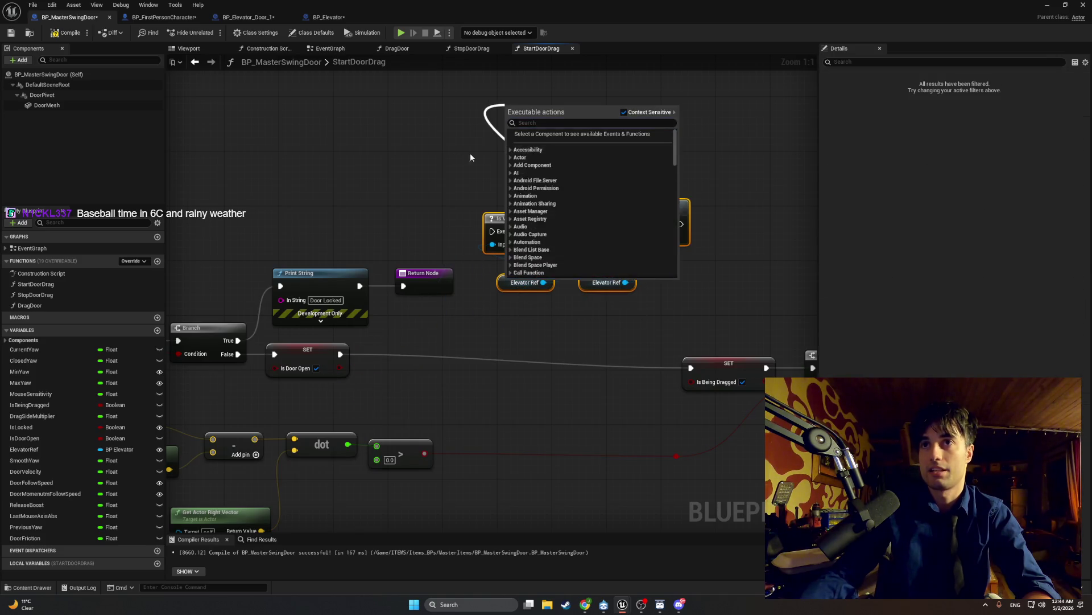
click(470, 157)
drag(654, 286, 517, 197)
drag(556, 243, 523, 140)
click(505, 214)
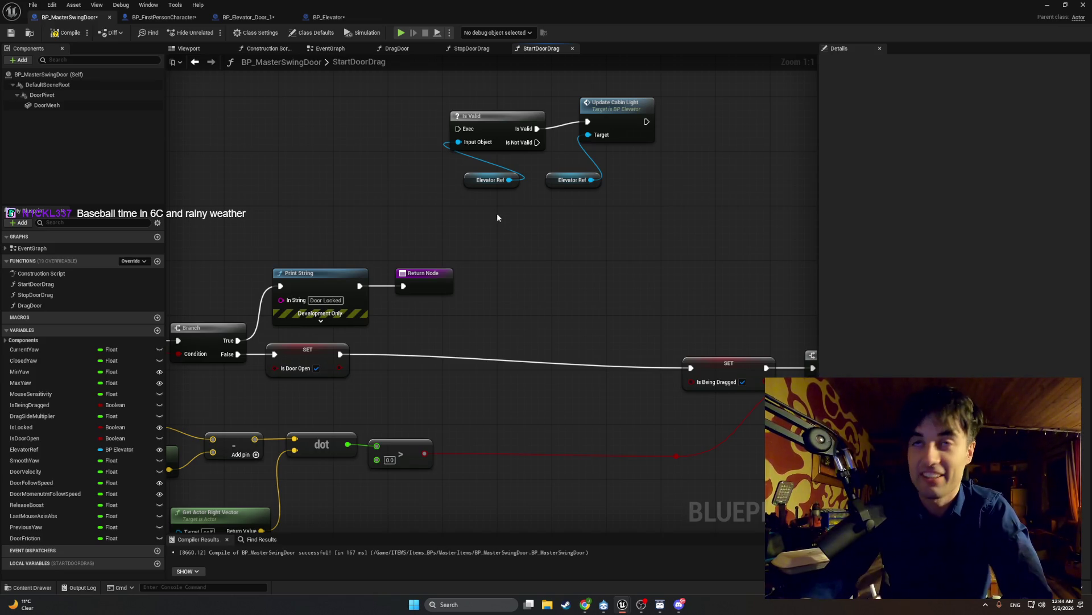
click(66, 32)
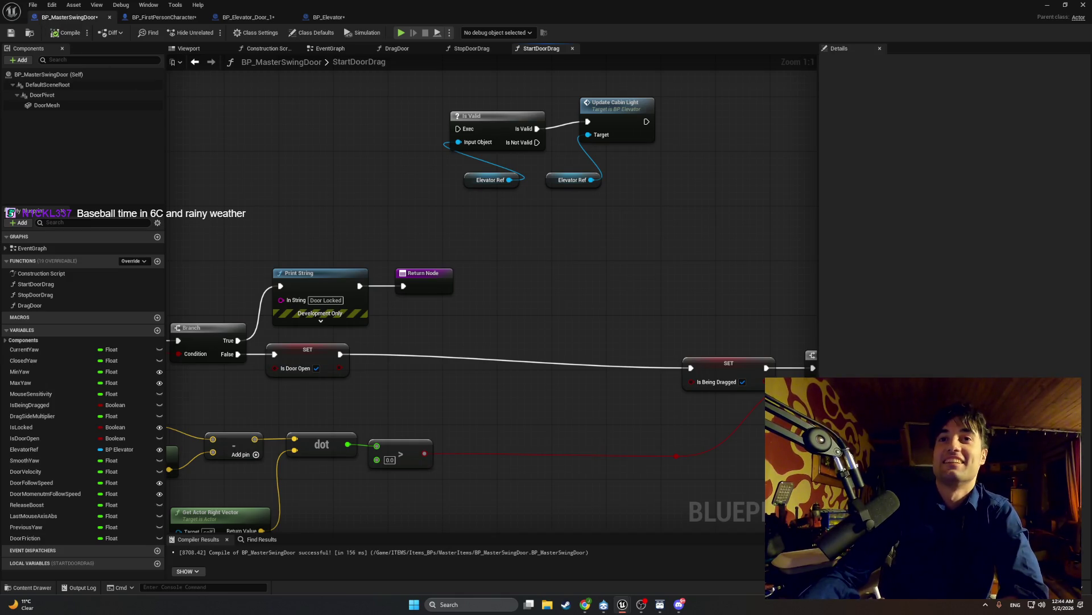
- Shift the Is Being Dragged SET, Branch and SET nodes and their reroute knot left beside Is Door Open
scroll(274, 226, down, 3)
drag(709, 336, 469, 258)
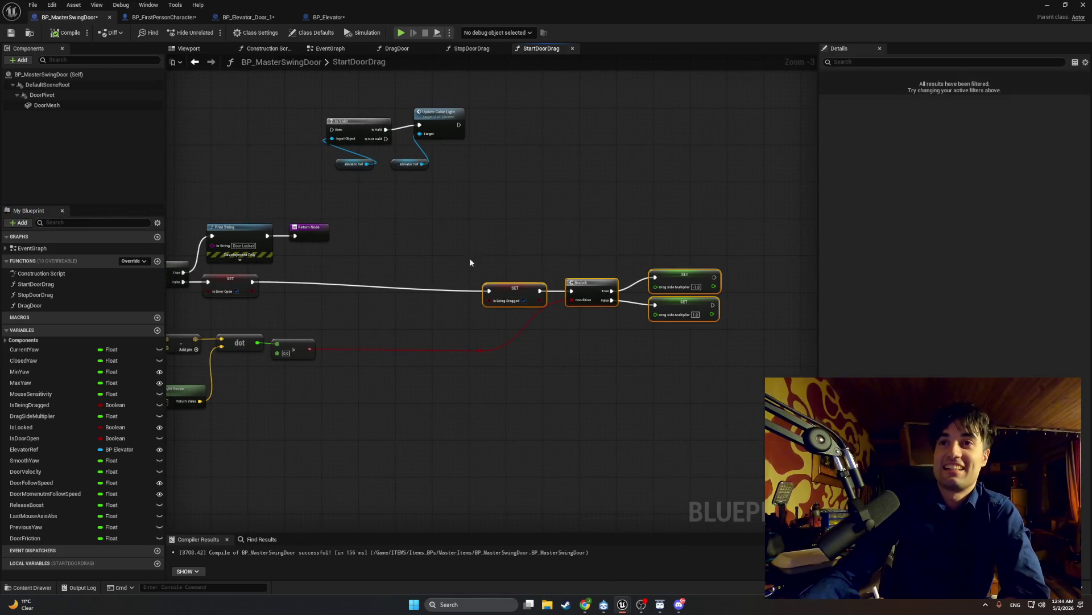
drag(517, 296, 323, 288)
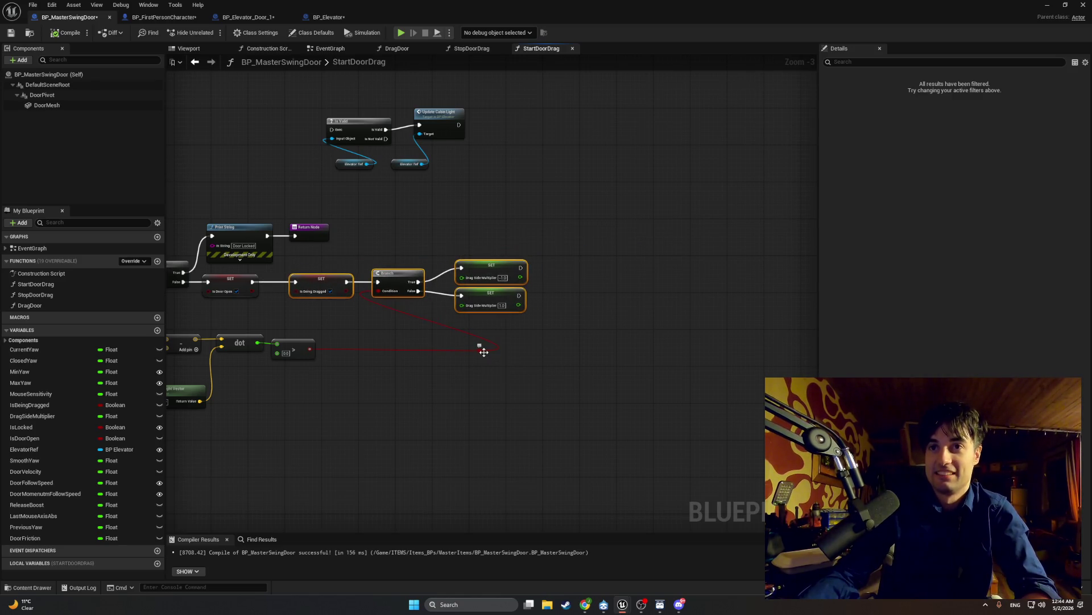
mouse_move(483, 352)
mouse_down()
mouse_move(342, 350)
mouse_move(357, 351)
mouse_up()
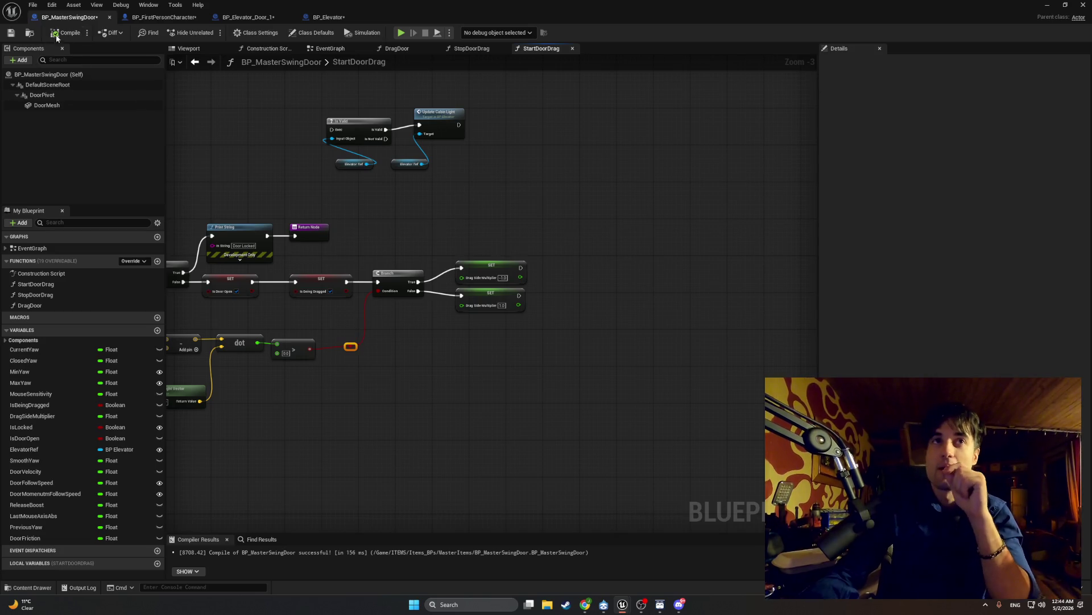
- Move the lower vector math node group up-left, then switch to BP_FirstPersonCharacter
drag(238, 236, 458, 230)
mouse_move(548, 413)
mouse_down()
mouse_move(288, 326)
mouse_move(281, 306)
mouse_up()
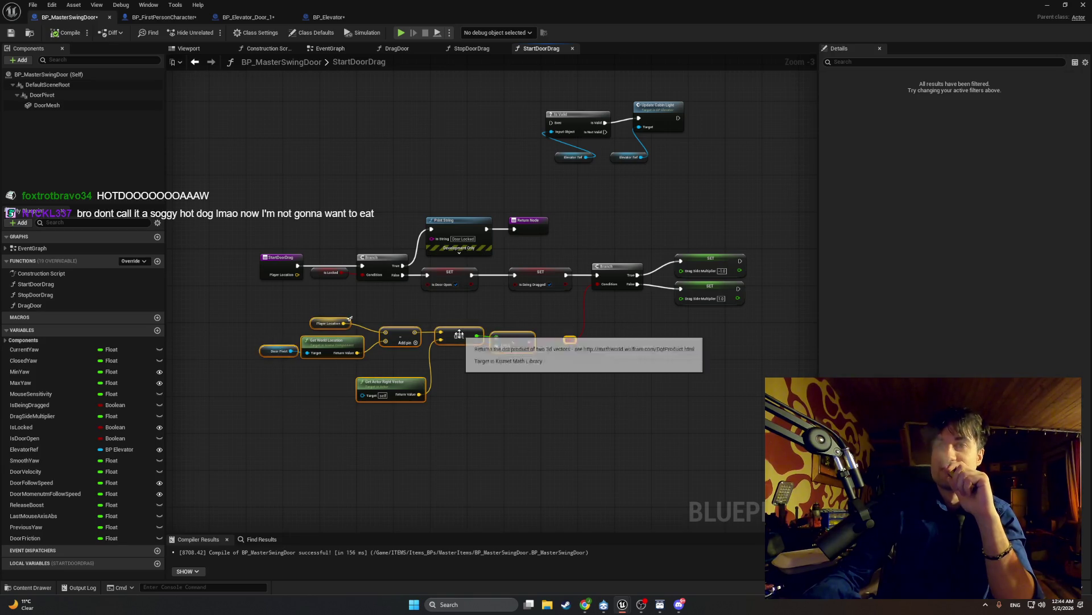
drag(460, 335, 447, 313)
click(541, 308)
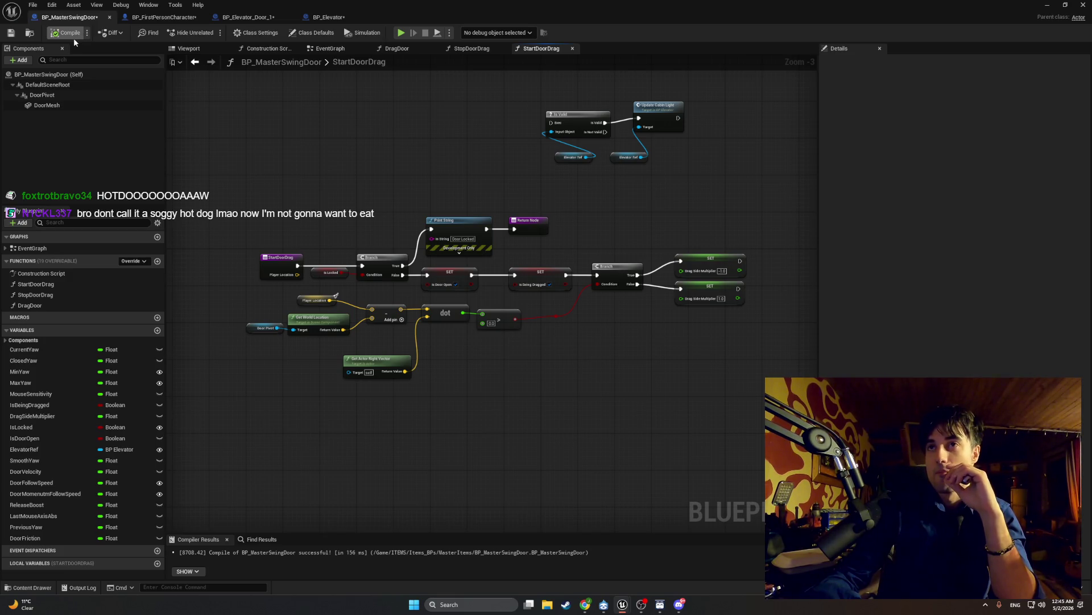
click(167, 18)
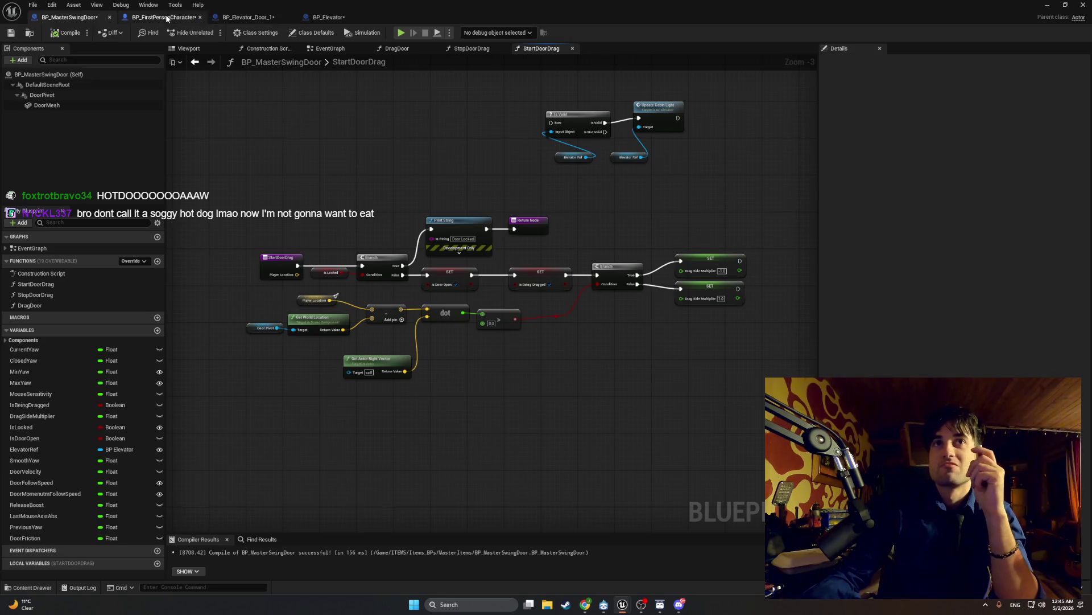
- Review BP_Elevator's IsCurrentFloorDoorOpen function and EventGraph, then switch to BP_Elevator_Door_1
click(329, 17)
drag(439, 143, 310, 129)
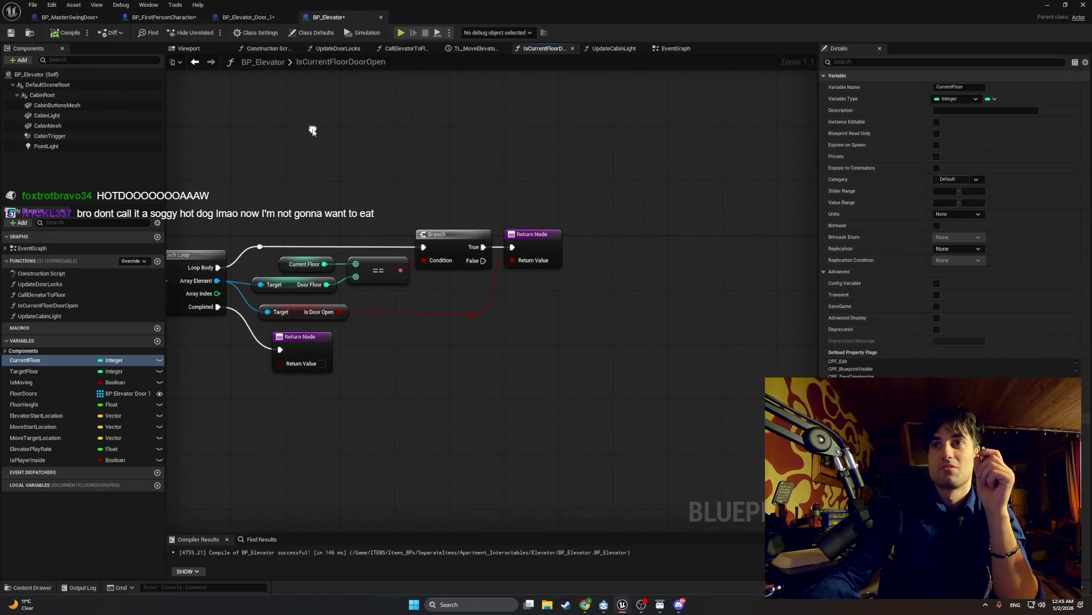
mouse_move(307, 97)
mouse_down()
mouse_move(372, 51)
mouse_move(422, 40)
mouse_move(401, 52)
mouse_up()
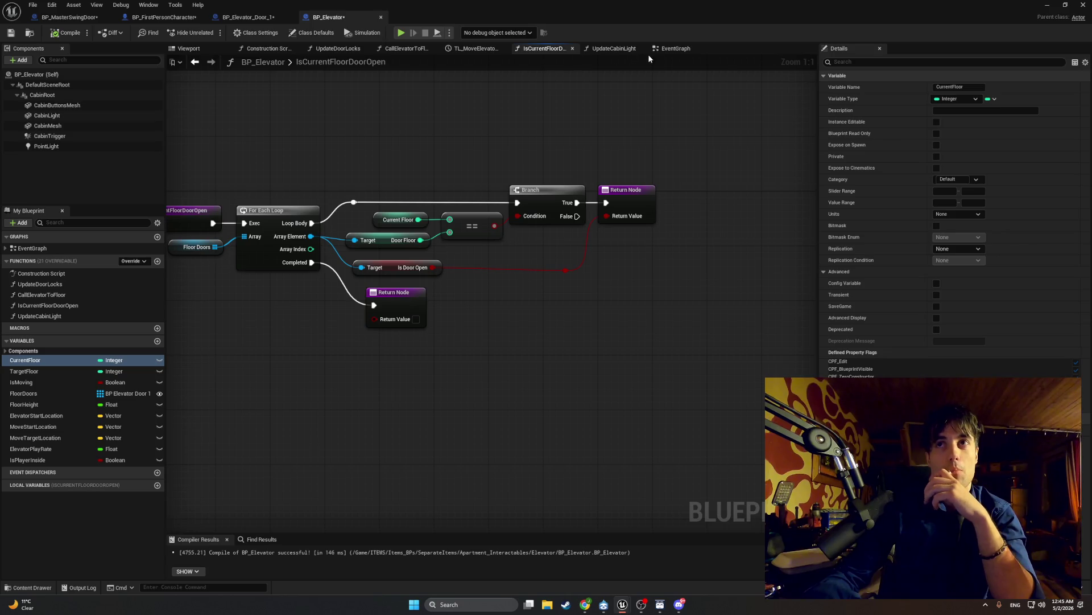
click(676, 49)
mouse_move(637, 70)
mouse_down()
mouse_move(405, 146)
mouse_move(571, 164)
mouse_up()
scroll(571, 164, down, 1)
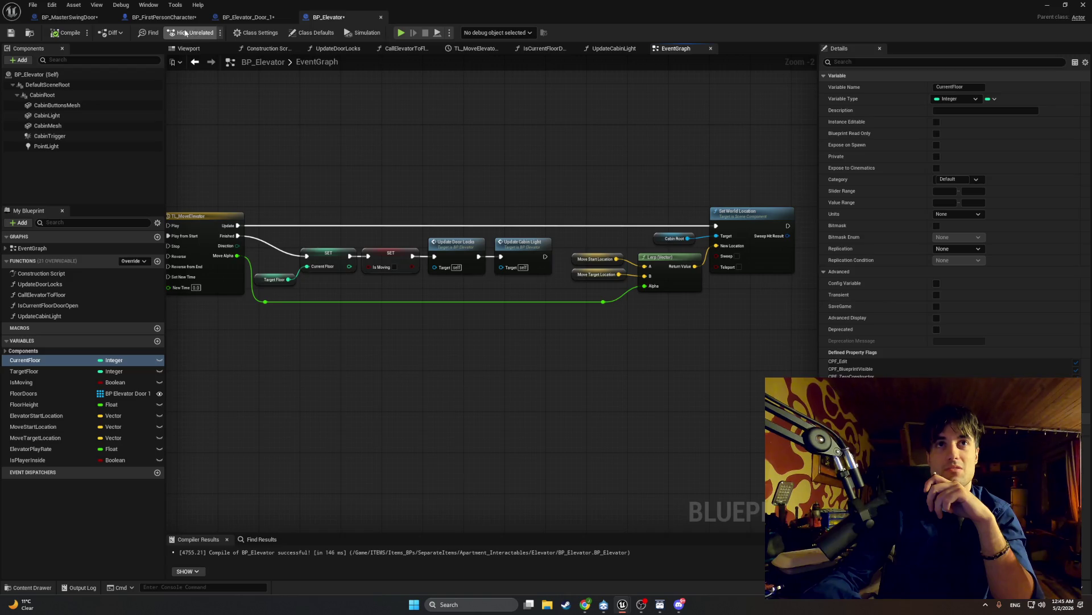
click(247, 17)
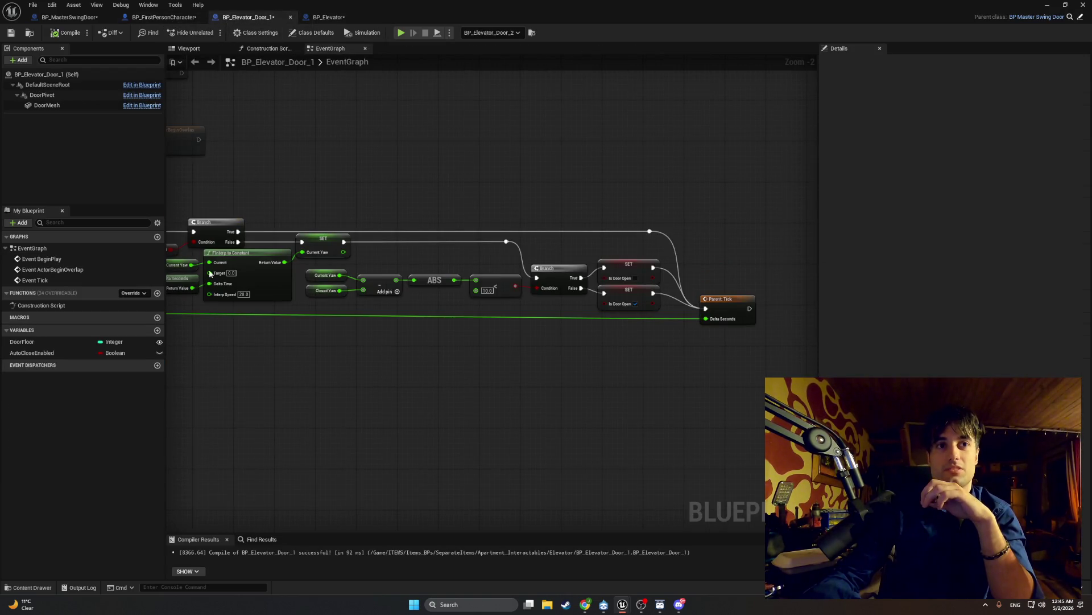
- Add a new variable to the door blueprint named ElevatorReference
click(157, 331)
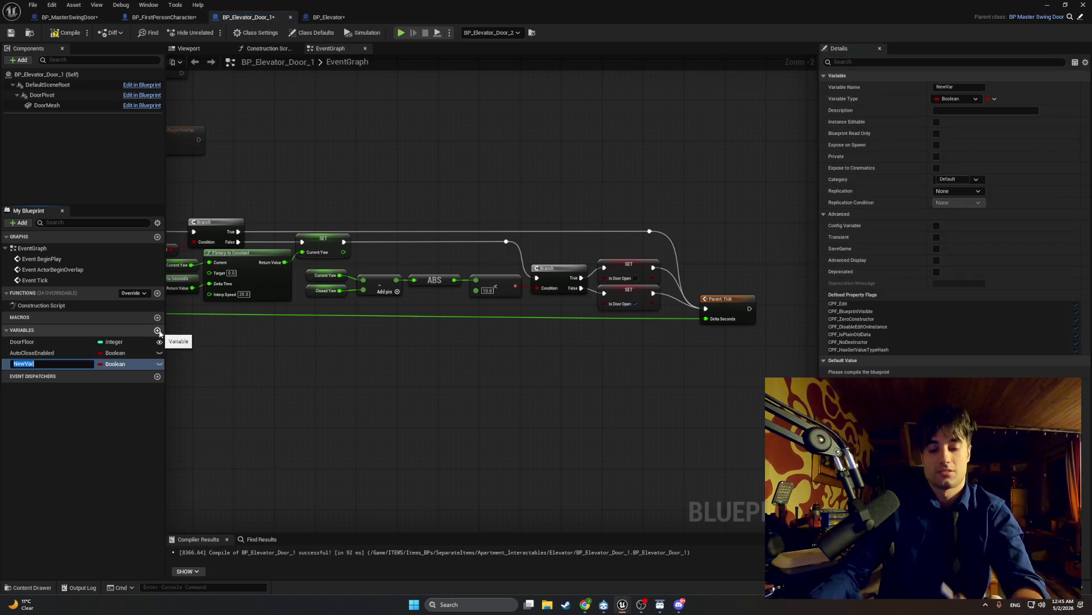
text(ElevatorREd)
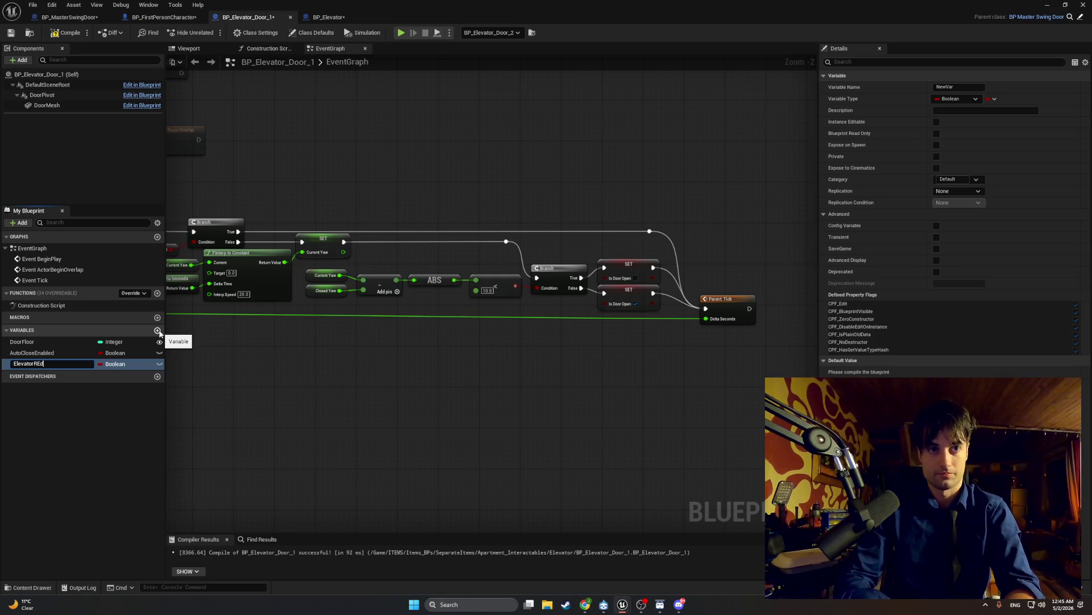
key(BackSpace)
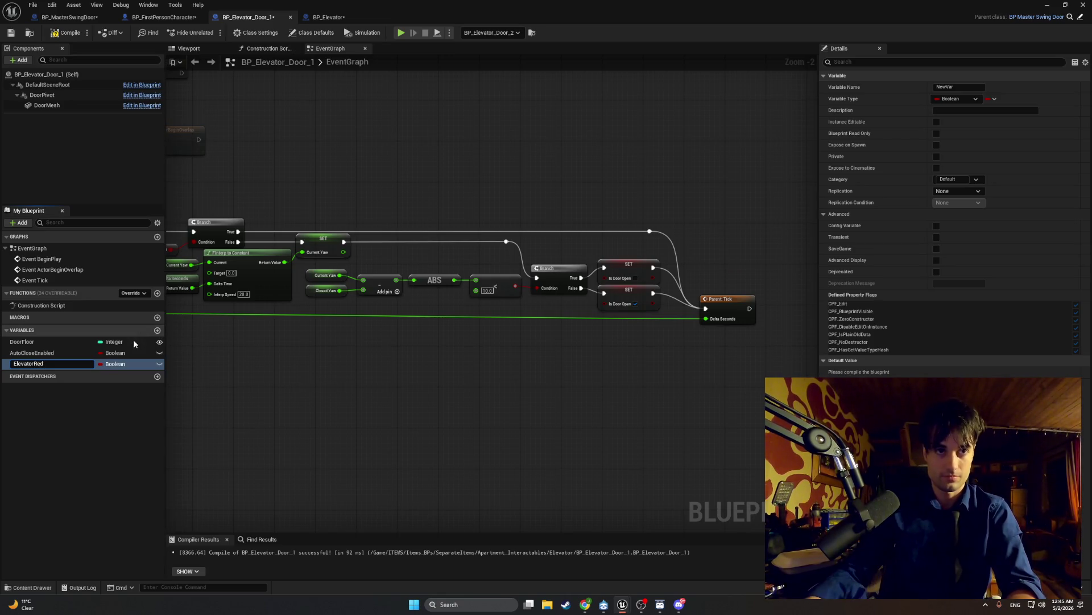
key(BackSpace)
text(f)
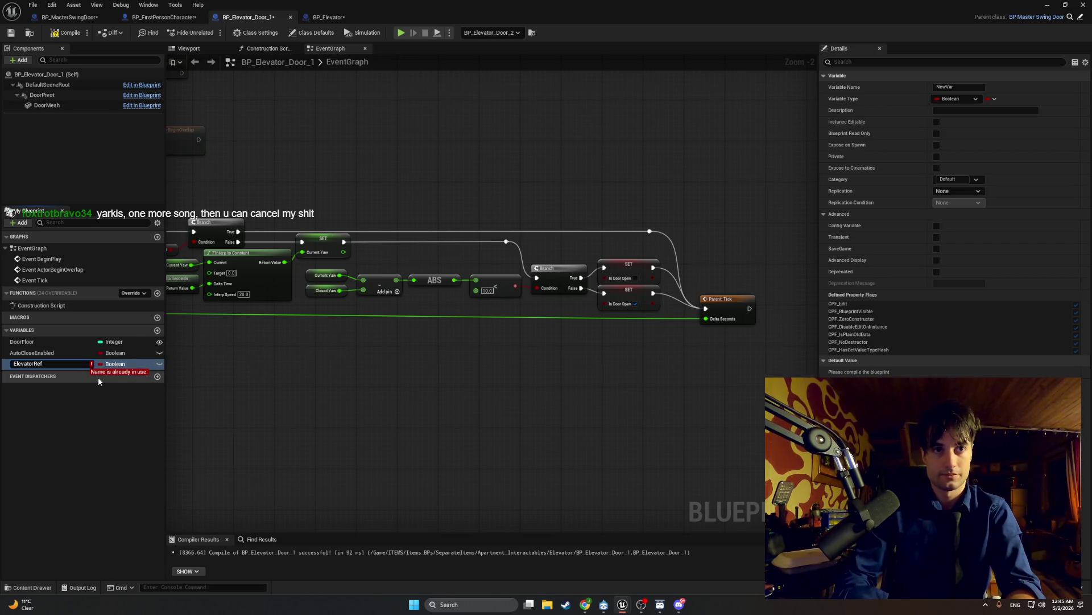
key(BackSpace)
text(refer)
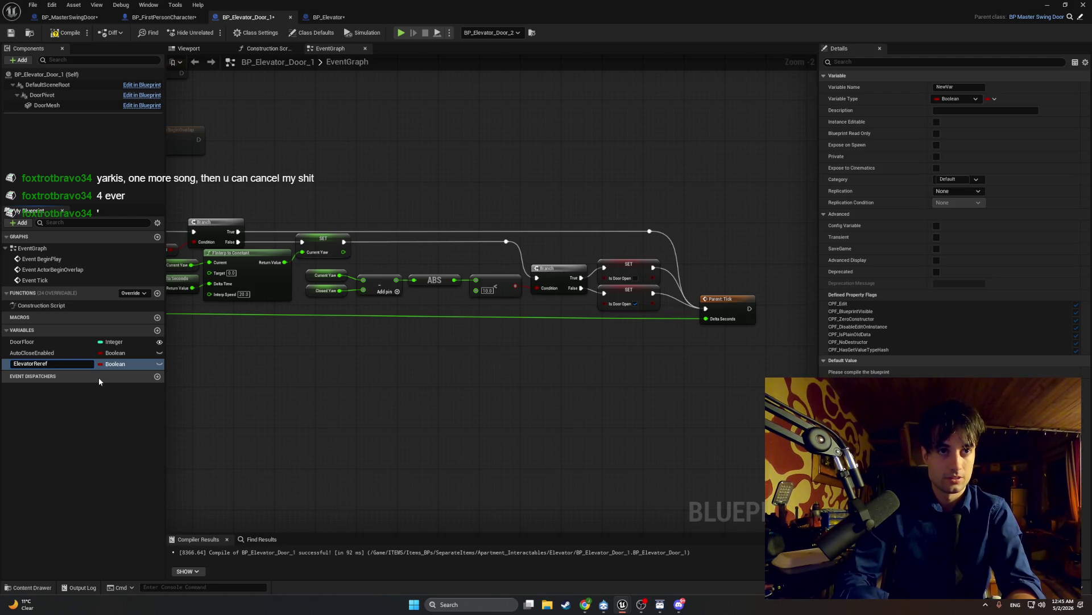
key(BackSpace)
key(BackSpace)
key(BackSpace)
text(ference)
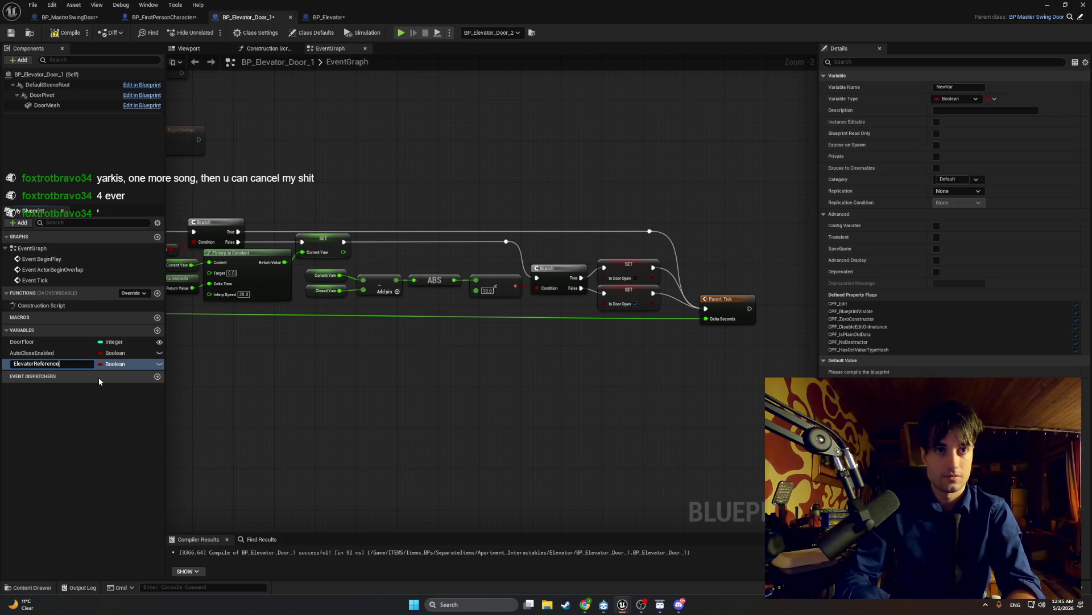
key(Return)
- Set ElevatorReference's type to a BP Elevator object reference and place its getter in the EventGraph
click(128, 365)
text(BP ele)
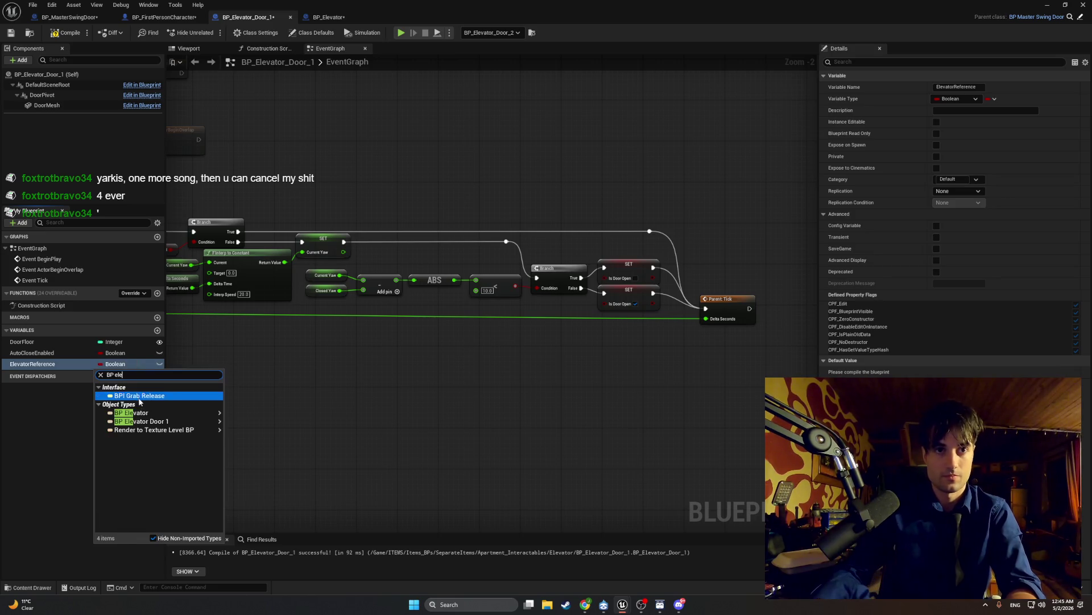
mouse_move(137, 414)
click(251, 412)
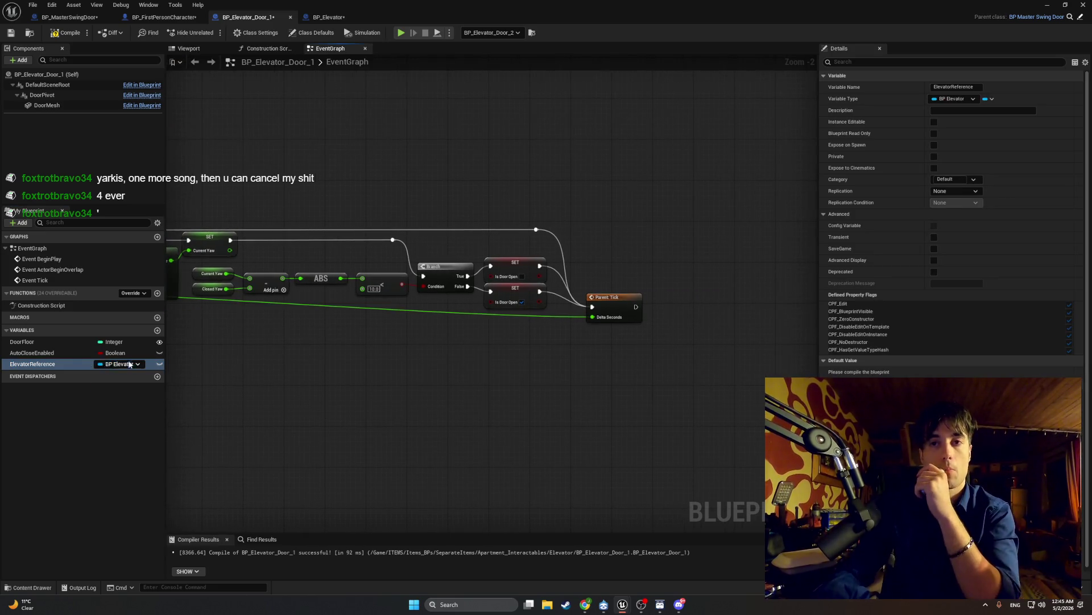
mouse_move(61, 364)
mouse_down()
mouse_move(547, 371)
mouse_move(74, 346)
mouse_move(205, 377)
mouse_move(589, 367)
mouse_up()
- Add an Is Valid macro wired to the Elevator Reference getter, replacing the pure Is Valid node
text(is valid)
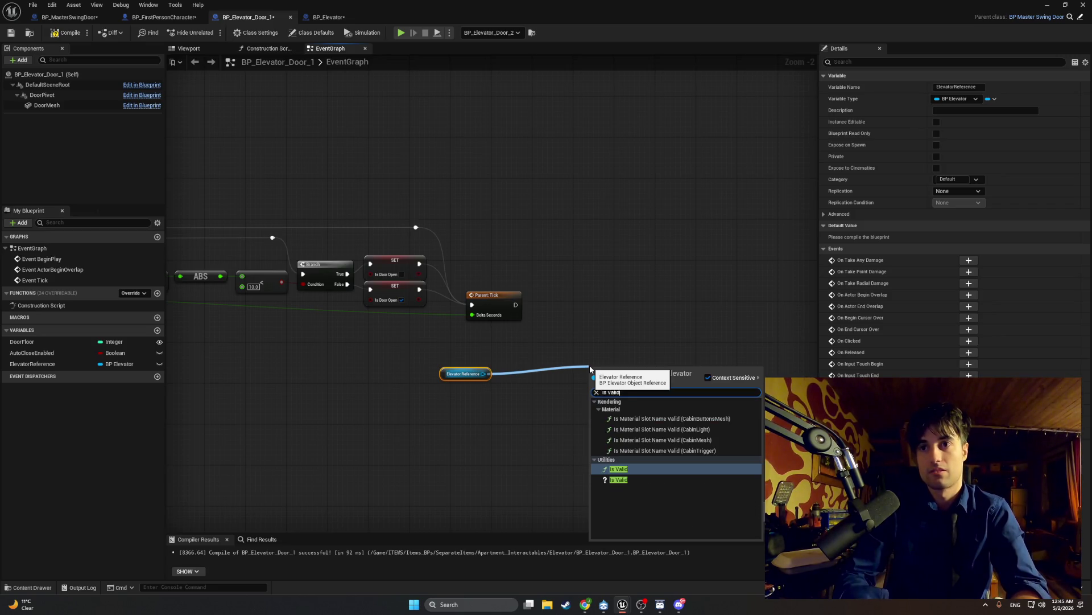
key(Return)
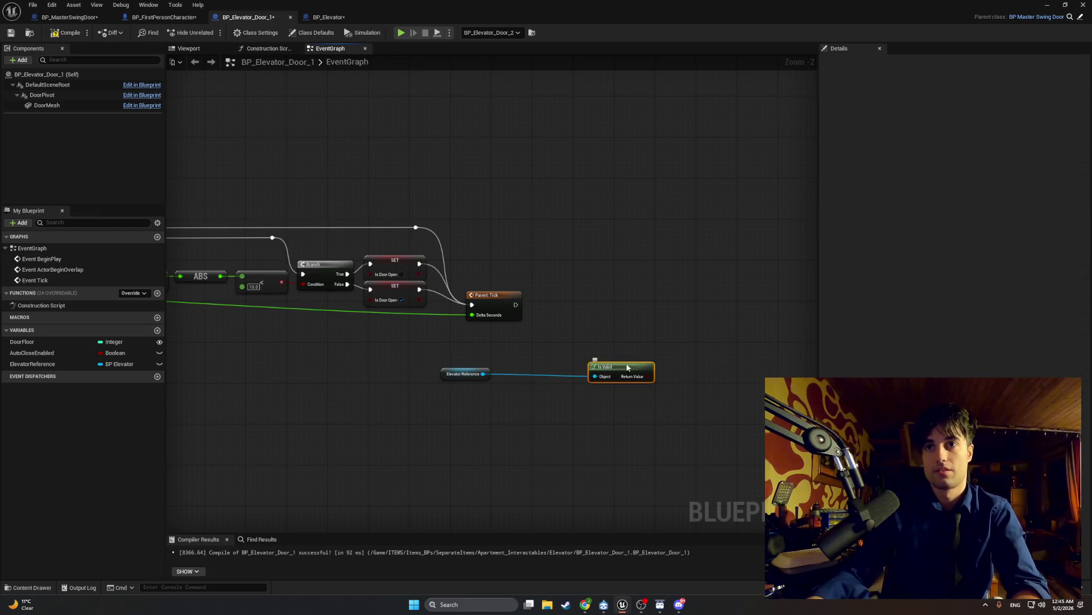
key(ctrl+z)
drag(483, 373, 547, 356)
text(is vcali)
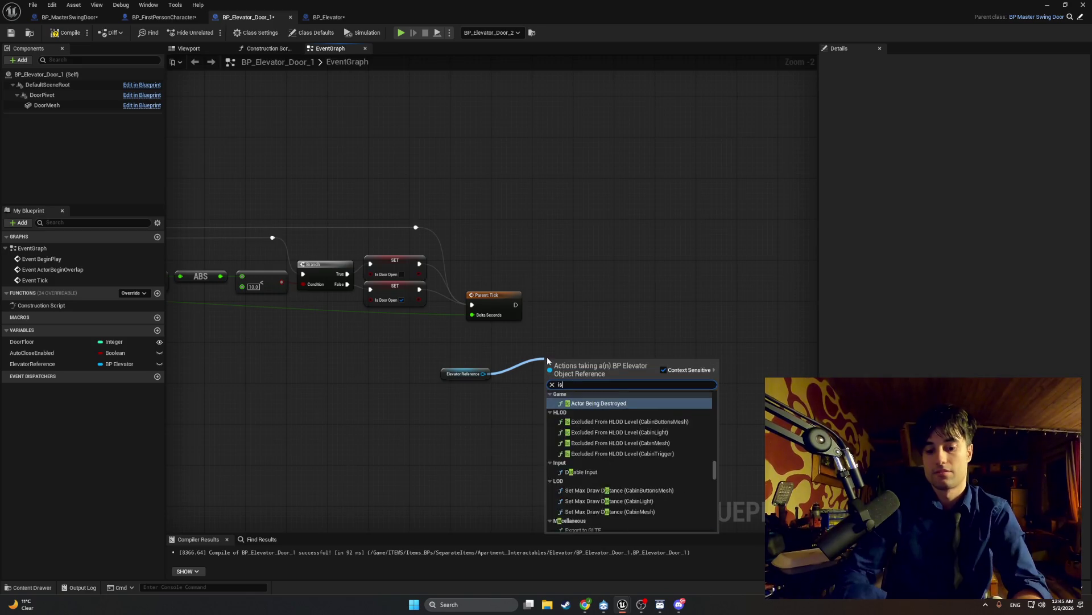
key(BackSpace)
key(BackSpace)
key(BackSpace)
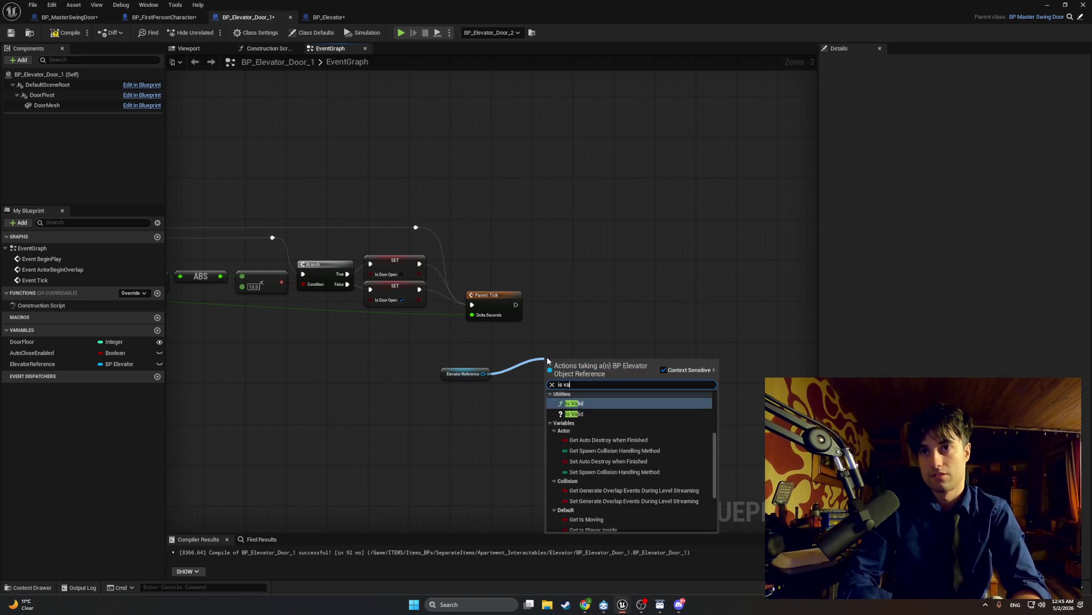
text(alid)
key(Return)
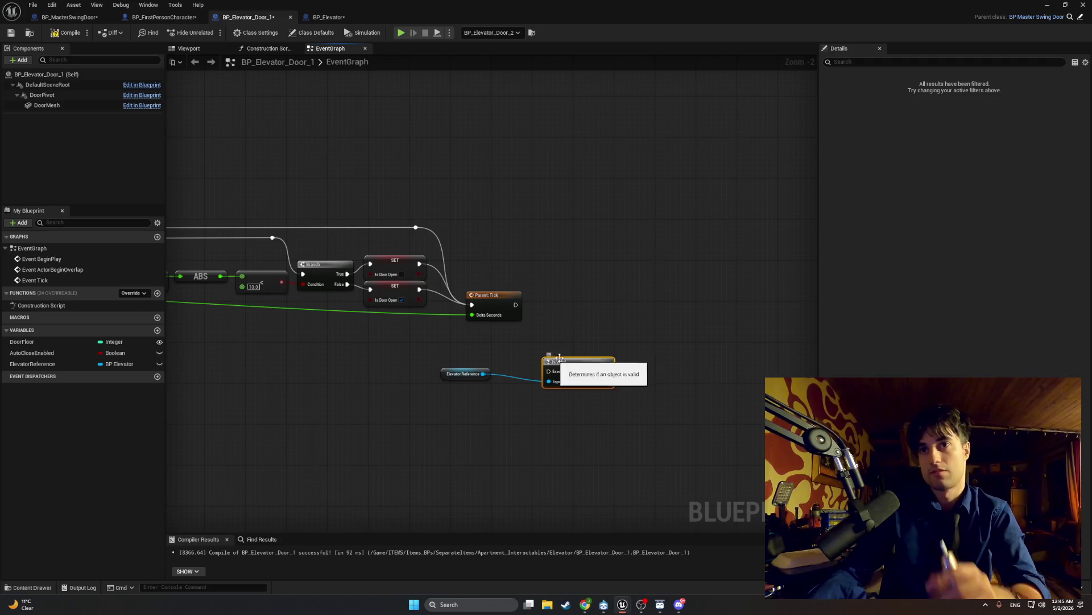
- Arrange Elevator Reference below Is Valid, browse exec actions for 'pointlig', then return to BP_MasterSwingDoor
drag(635, 404, 455, 364)
drag(578, 360, 584, 319)
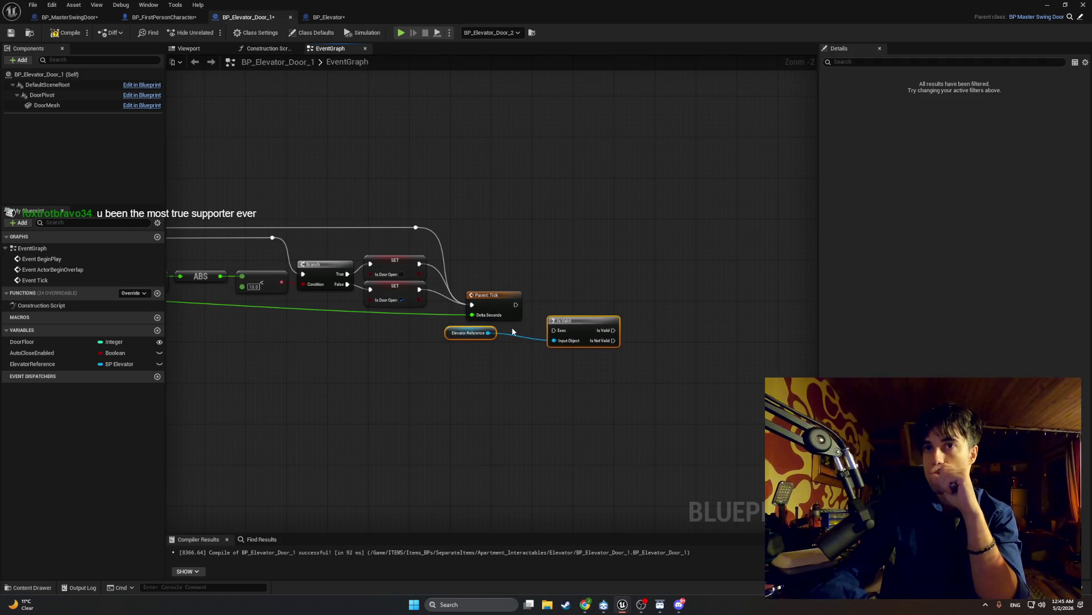
click(442, 333)
drag(453, 337, 486, 353)
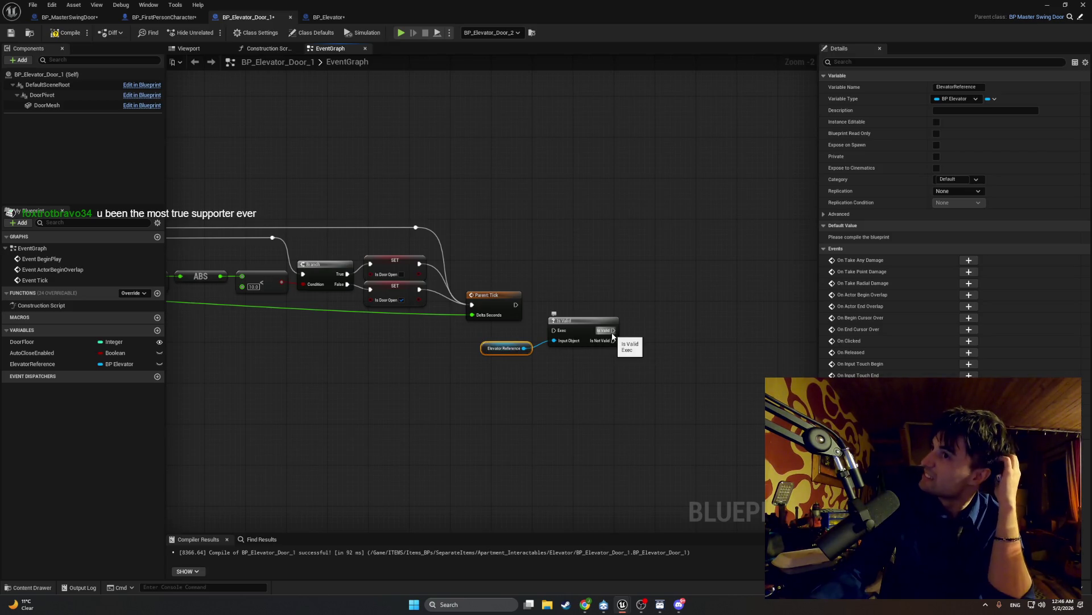
drag(612, 336, 670, 329)
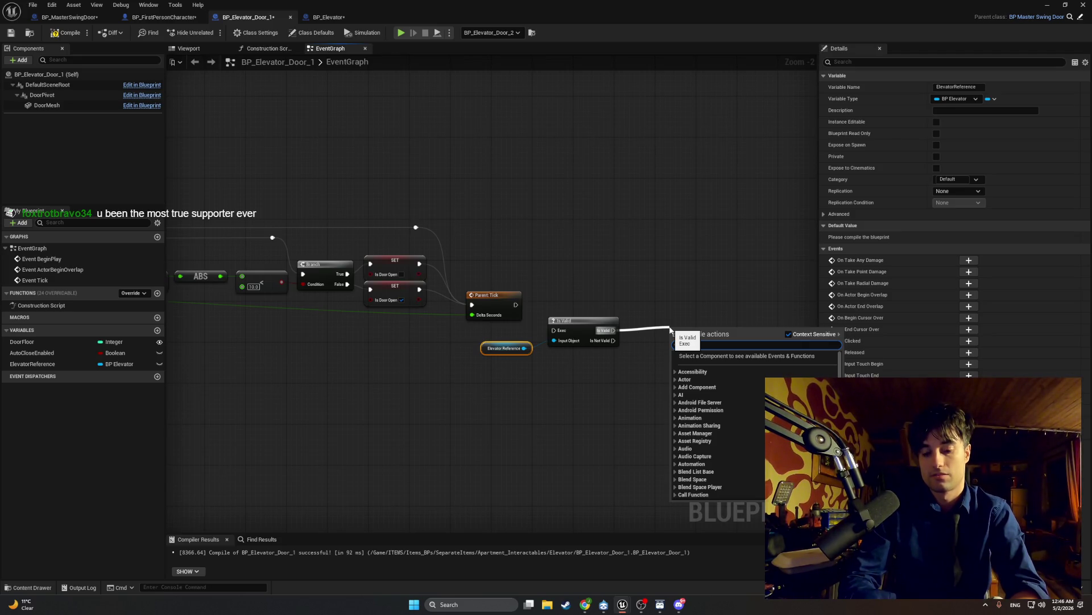
text(point)
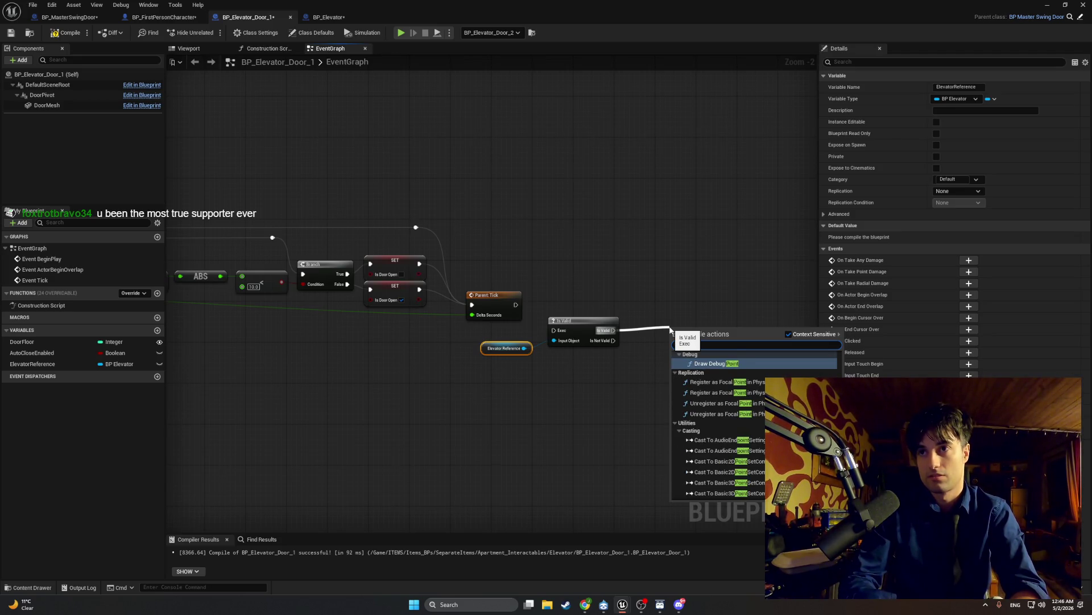
text(lig)
key(BackSpace)
key(BackSpace)
key(BackSpace)
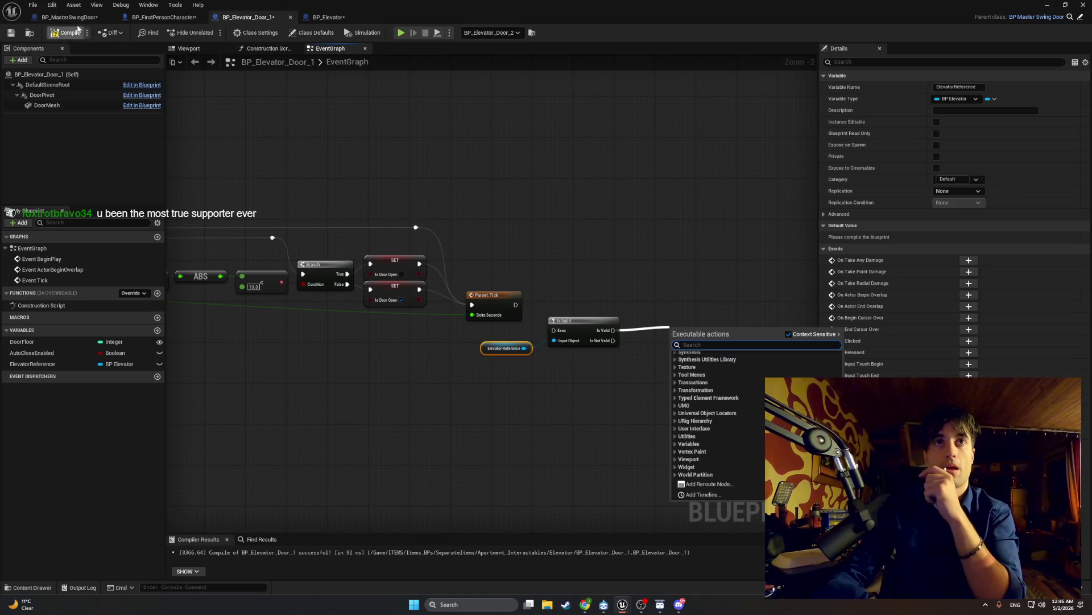
click(69, 17)
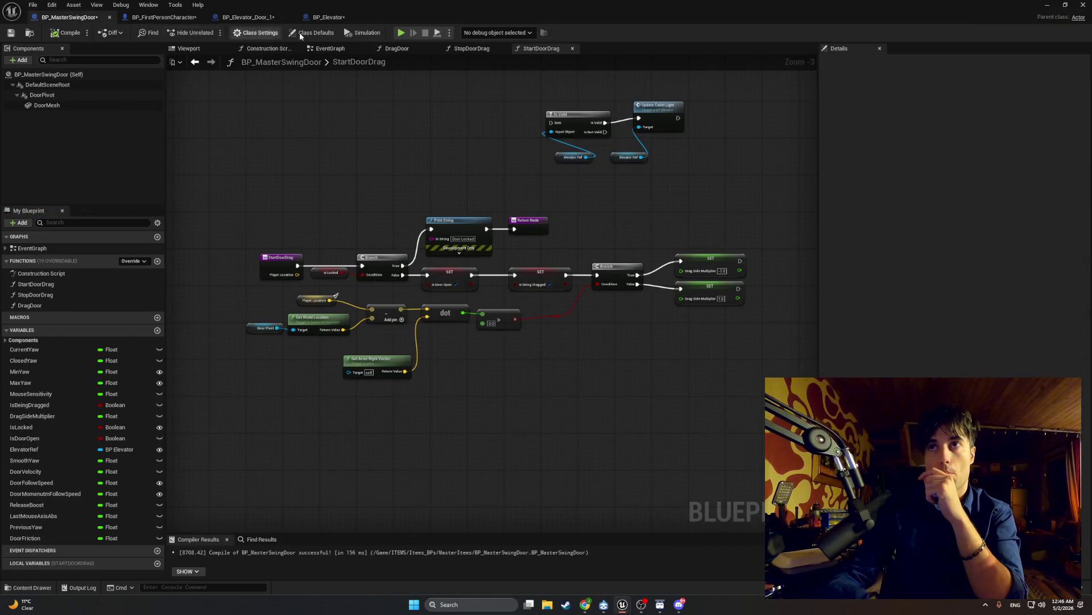
- Switch to BP_Elevator and then on to the BP_FirstPersonCharacter blueprint
click(327, 17)
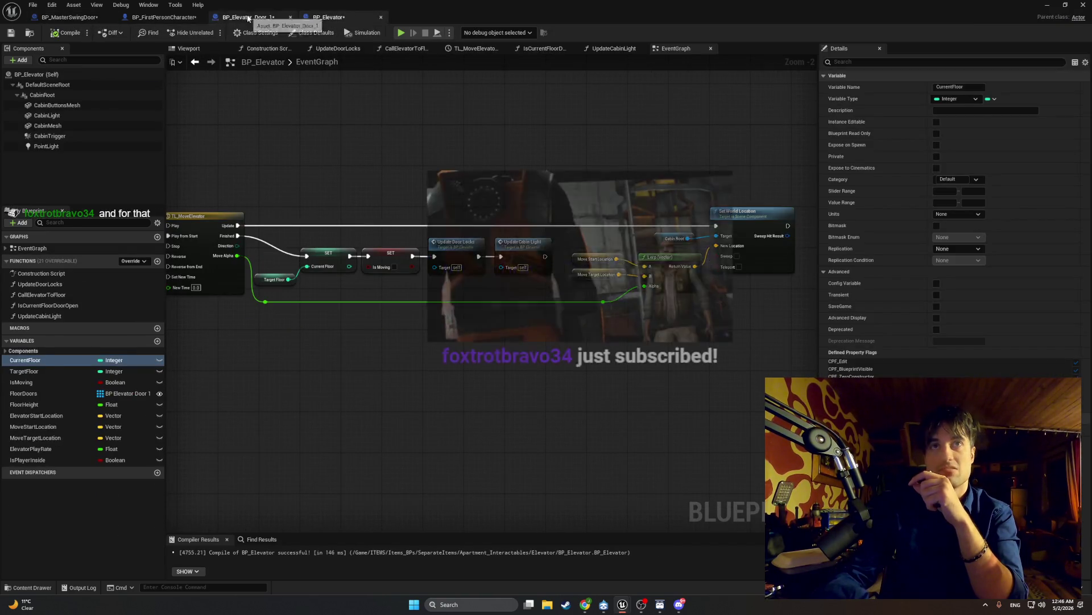
click(157, 17)
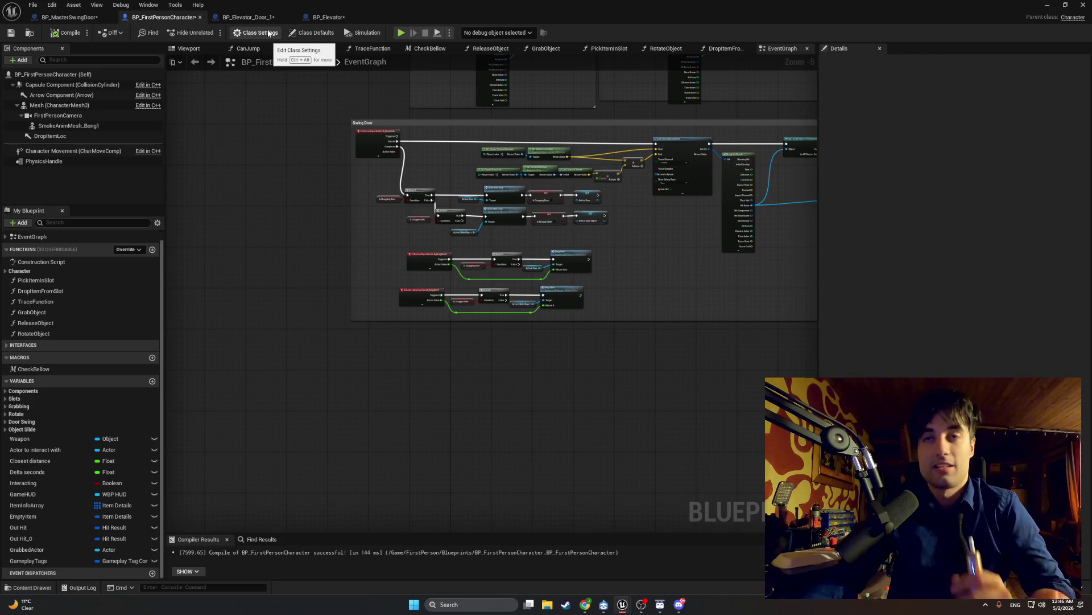
- Realign the node rows in ReleaseObject, including Grabbed Actor and Throw Object
click(491, 49)
scroll(441, 302, down, 1)
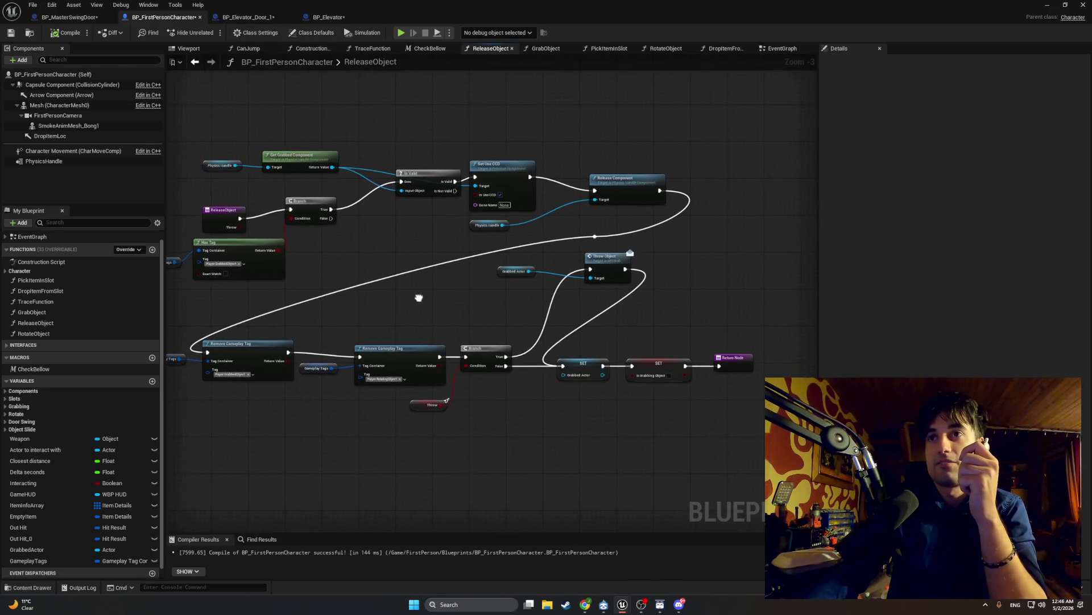
scroll(419, 296, down, 1)
drag(399, 284, 463, 298)
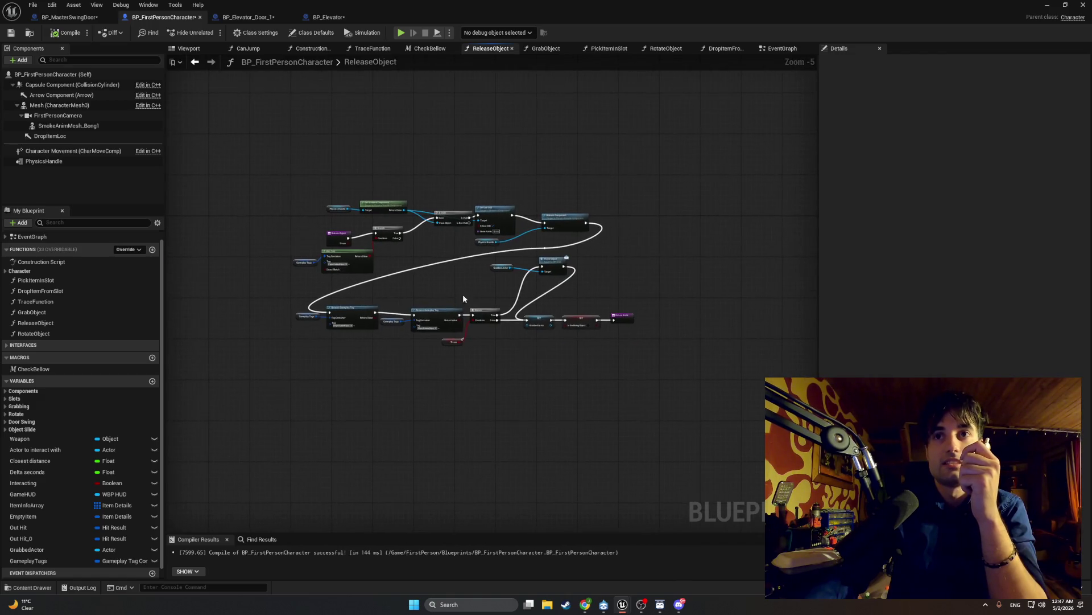
mouse_move(630, 362)
mouse_down()
mouse_move(305, 262)
mouse_move(285, 292)
mouse_up()
mouse_move(359, 314)
mouse_down()
mouse_move(341, 312)
mouse_move(396, 303)
mouse_up()
scroll(396, 304, up, 5)
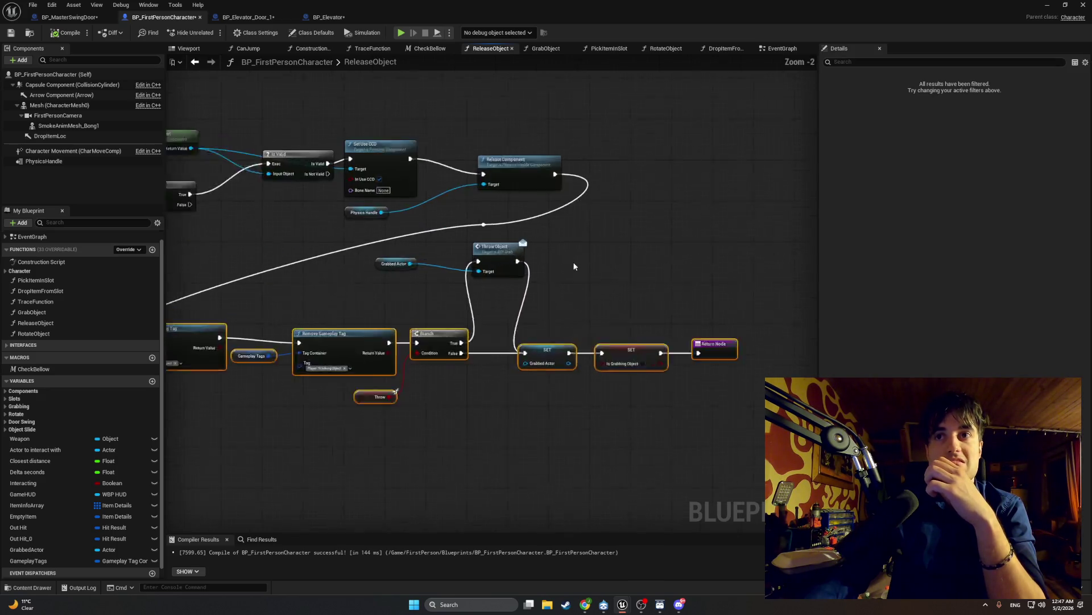
drag(498, 228, 348, 299)
drag(481, 246, 477, 308)
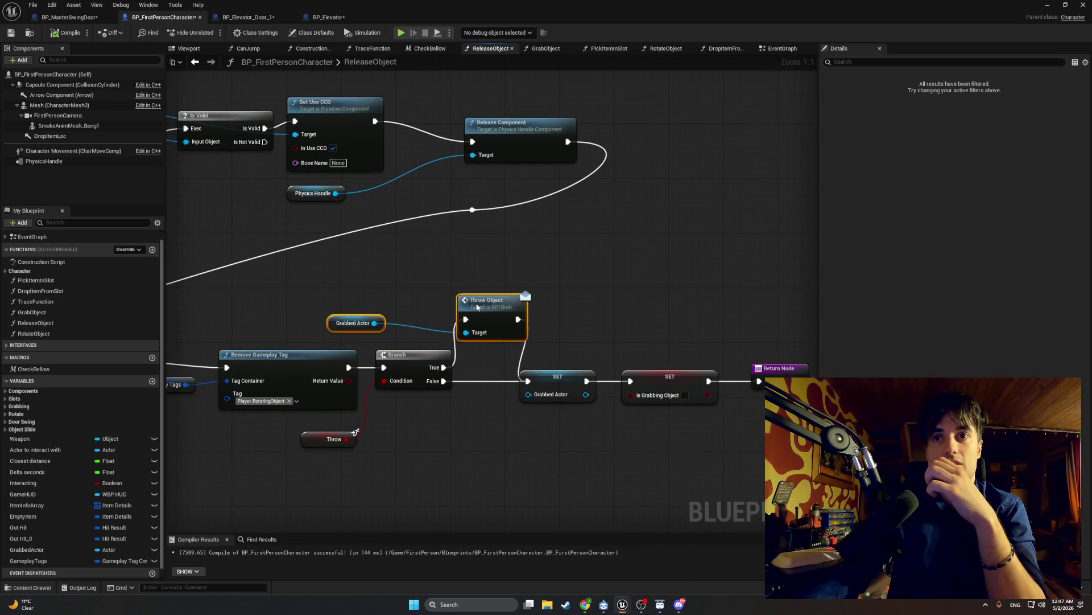
scroll(477, 308, down, 4)
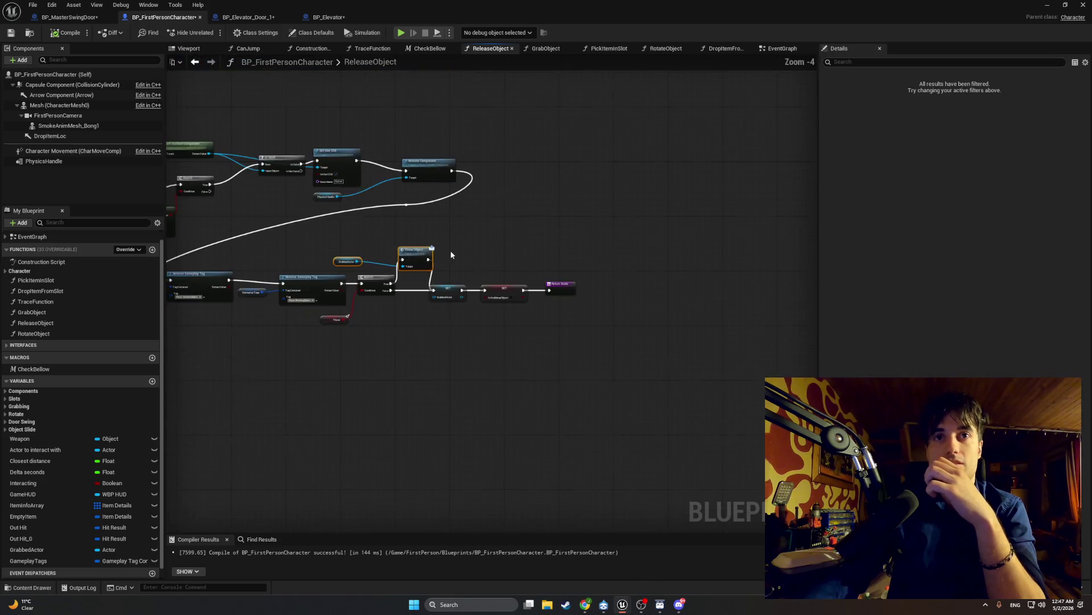
mouse_move(726, 307)
mouse_down()
mouse_move(264, 261)
mouse_move(273, 245)
mouse_up()
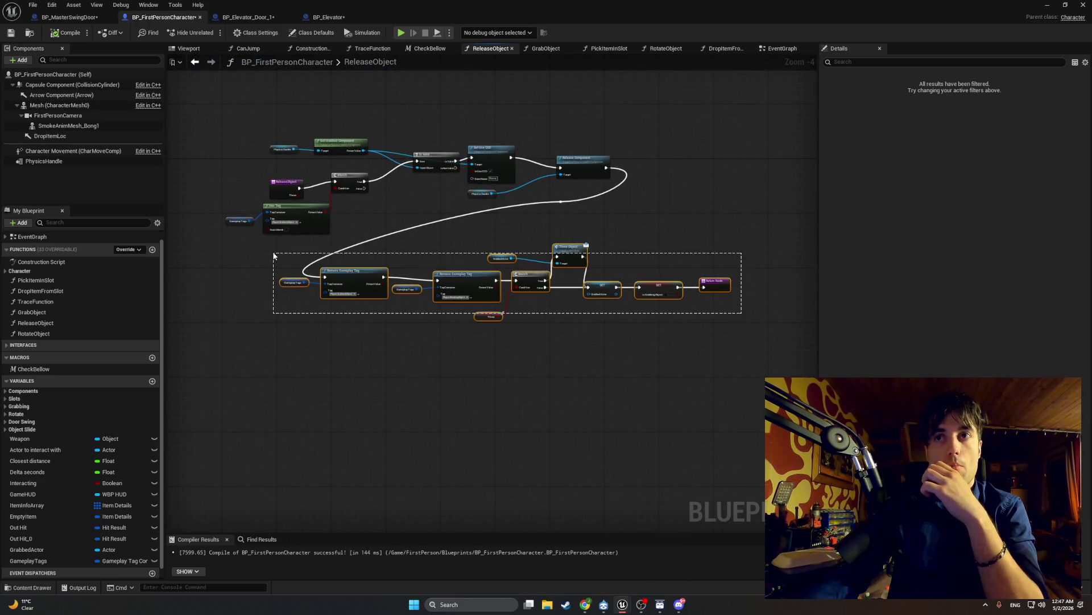
mouse_move(577, 252)
mouse_down()
mouse_move(858, 175)
mouse_move(127, 200)
mouse_move(787, 222)
mouse_move(634, 202)
mouse_move(489, 161)
mouse_up()
- Remove the reroute node, connect Release Component to Remove Gameplay Tag, compile, and switch to BP_Elevator
scroll(242, 214, up, 2)
click(332, 233)
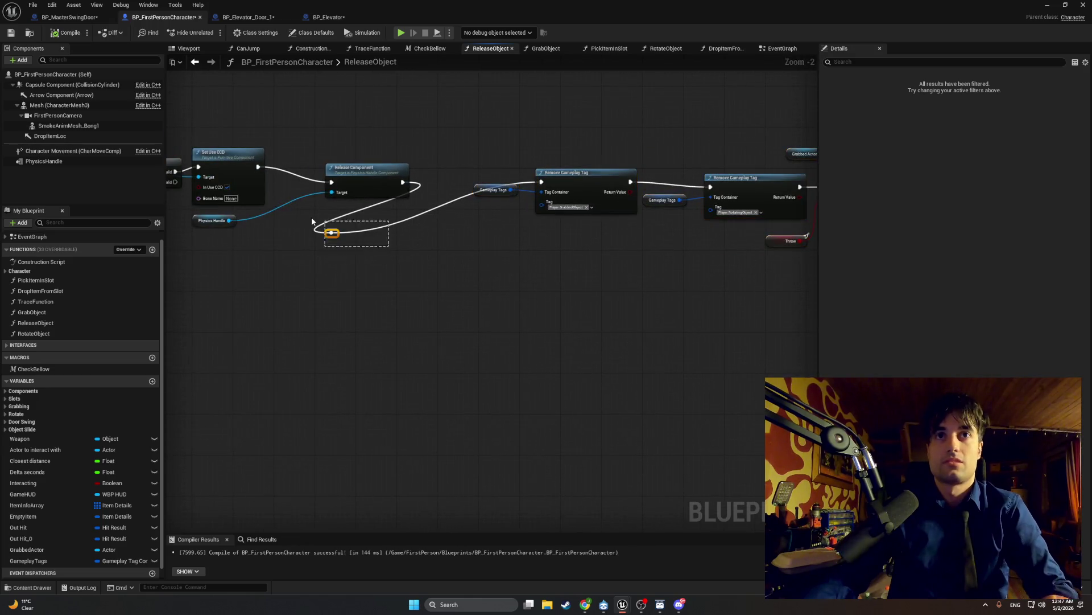
key(Delete)
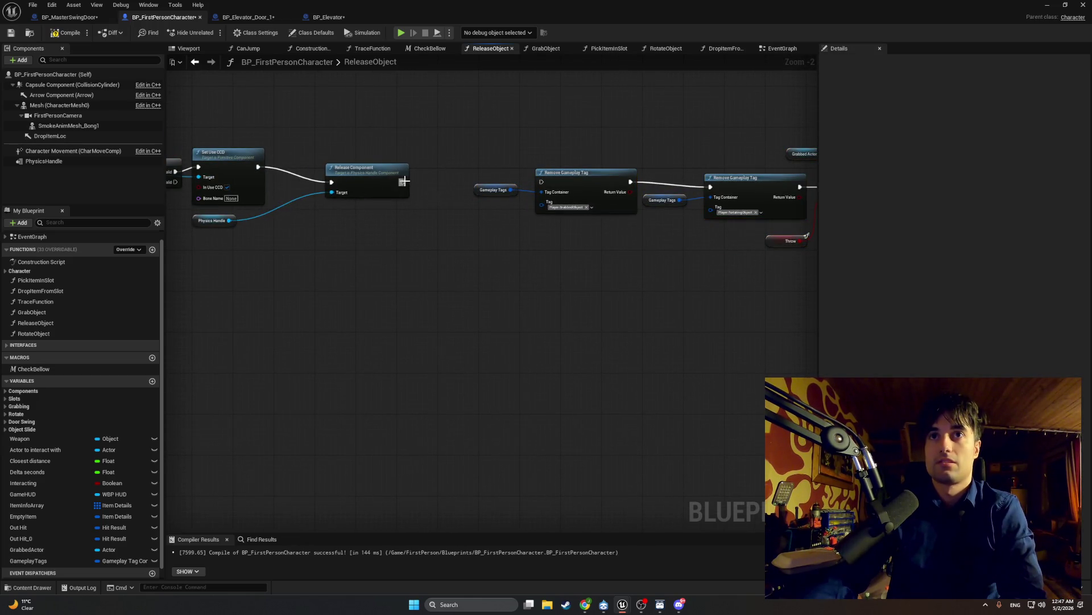
mouse_move(402, 181)
mouse_down()
mouse_move(560, 185)
mouse_move(541, 182)
mouse_up()
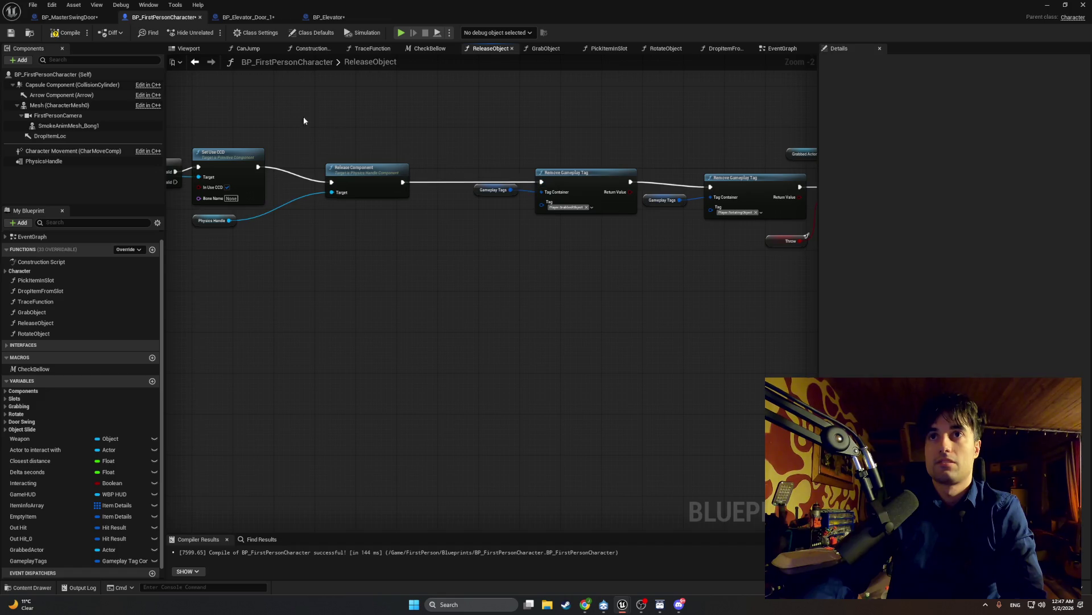
click(62, 35)
scroll(493, 243, down, 4)
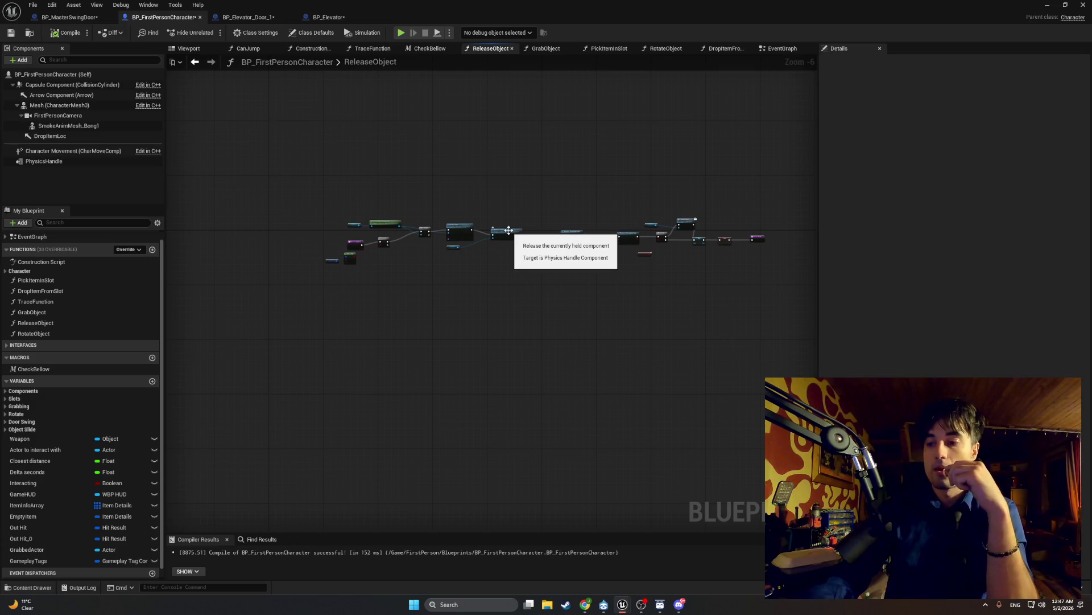
click(329, 17)
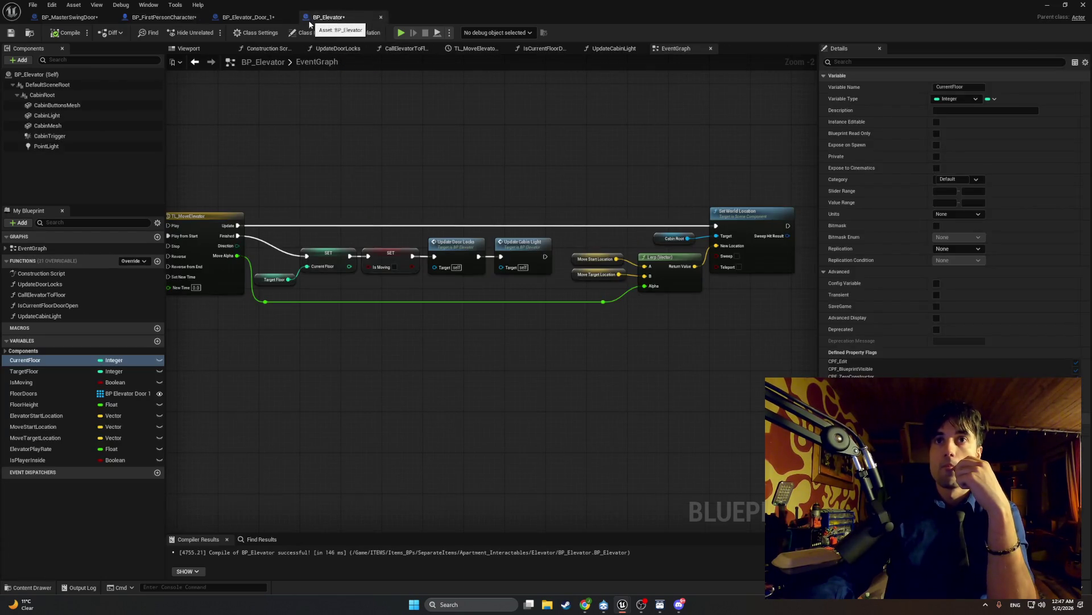
- Compile BP_Elevator_Door_1, search 'update ca' from Is Valid without adding anything, and return to BP_MasterSwingDoor
click(261, 18)
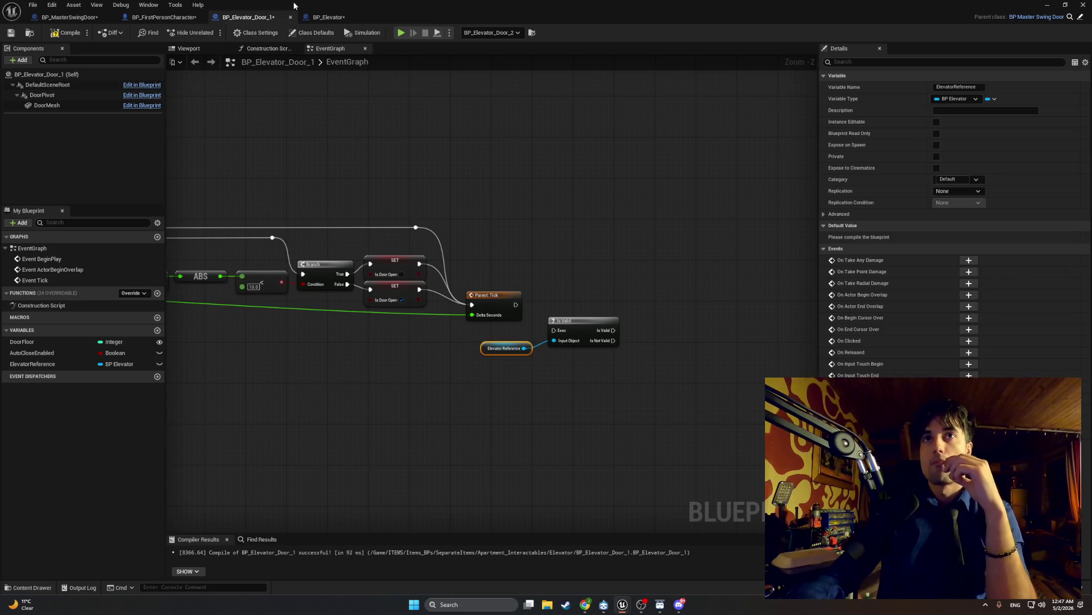
click(66, 34)
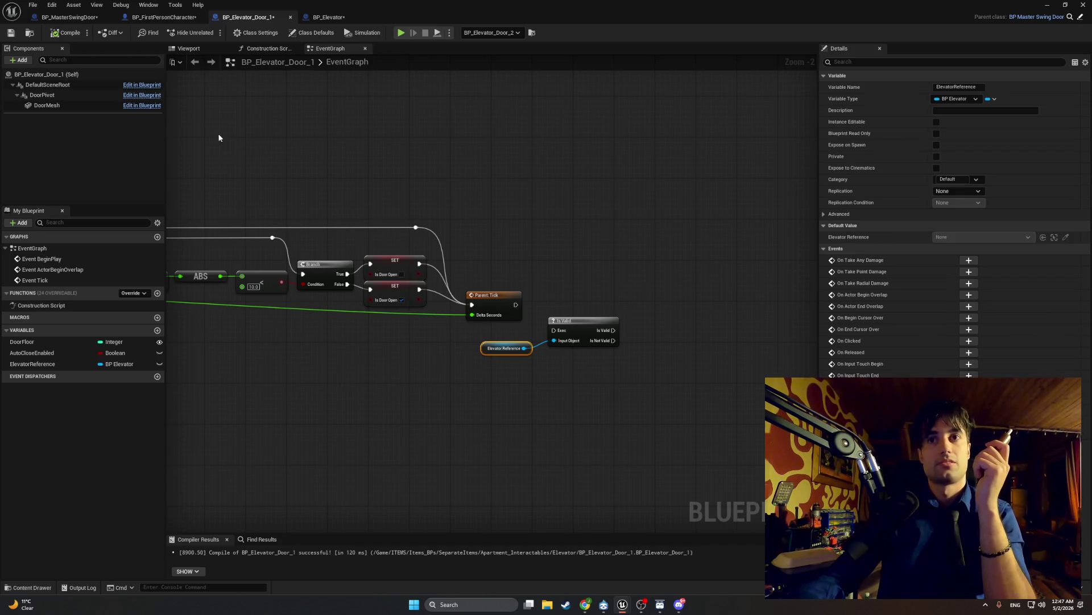
drag(254, 151, 285, 154)
drag(644, 334, 696, 335)
text(upda)
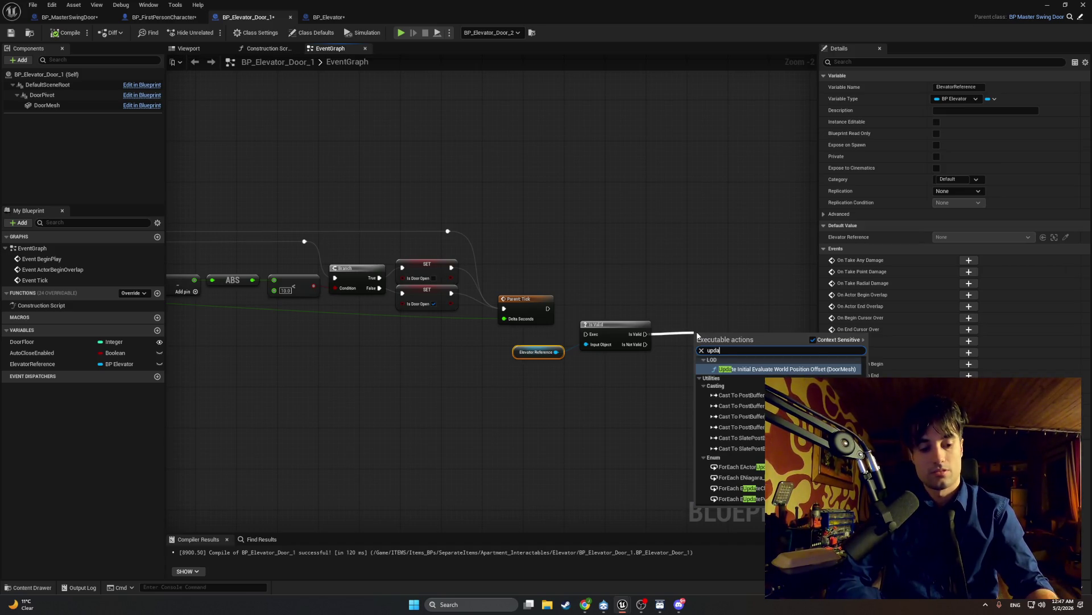
text(te )
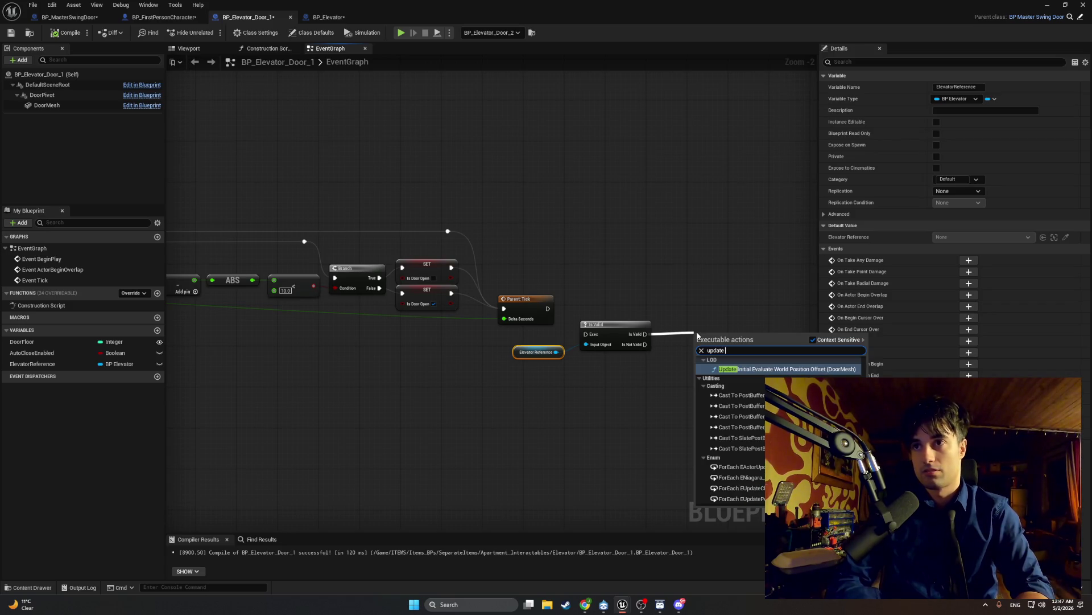
text(ca)
key(BackSpace)
key(BackSpace)
key(BackSpace)
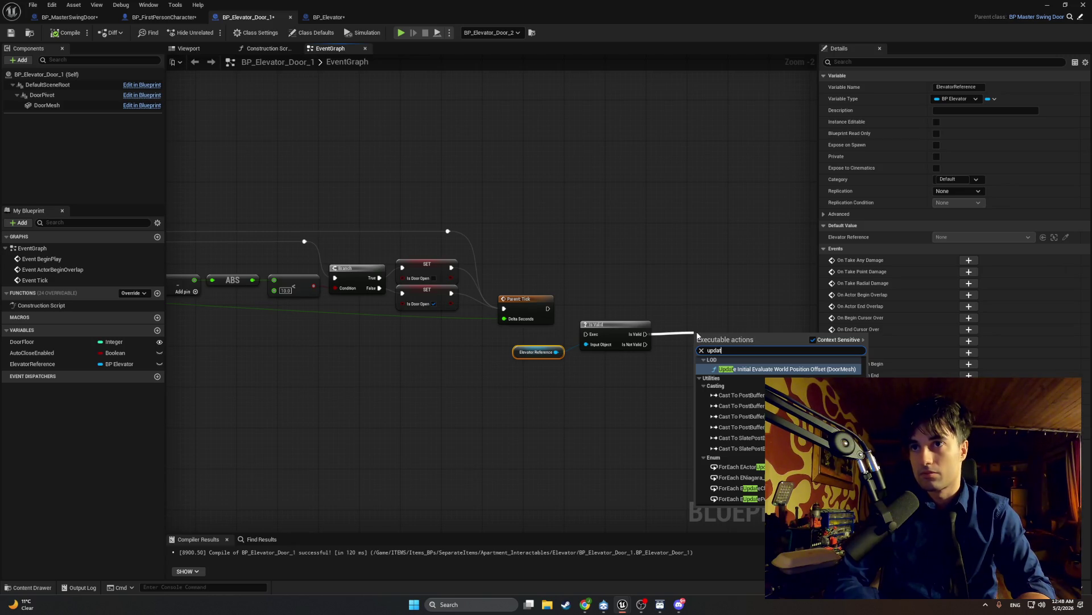
click(576, 190)
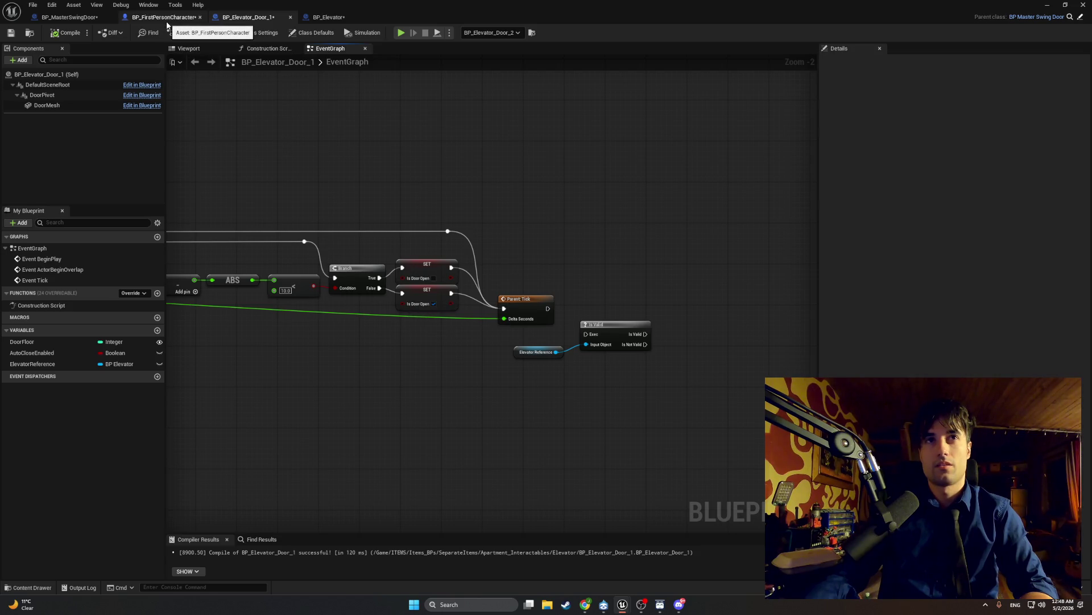
click(85, 18)
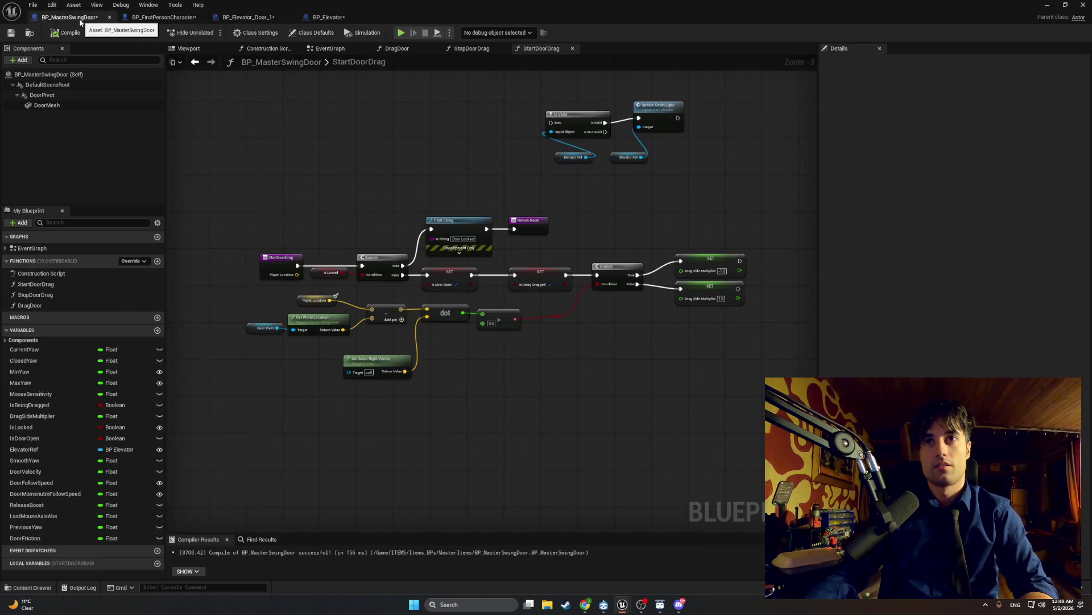
- Search the actions from Is Not Valid in StartDoorDrag for 'update cabin' without adding a node
scroll(302, 233, up, 3)
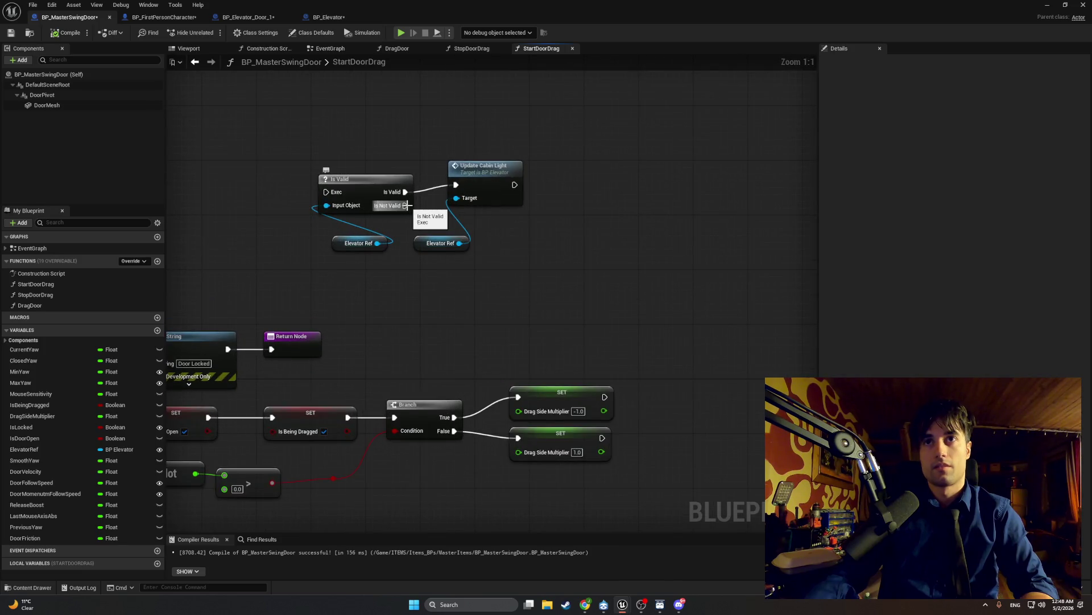
drag(406, 205, 436, 213)
text(update)
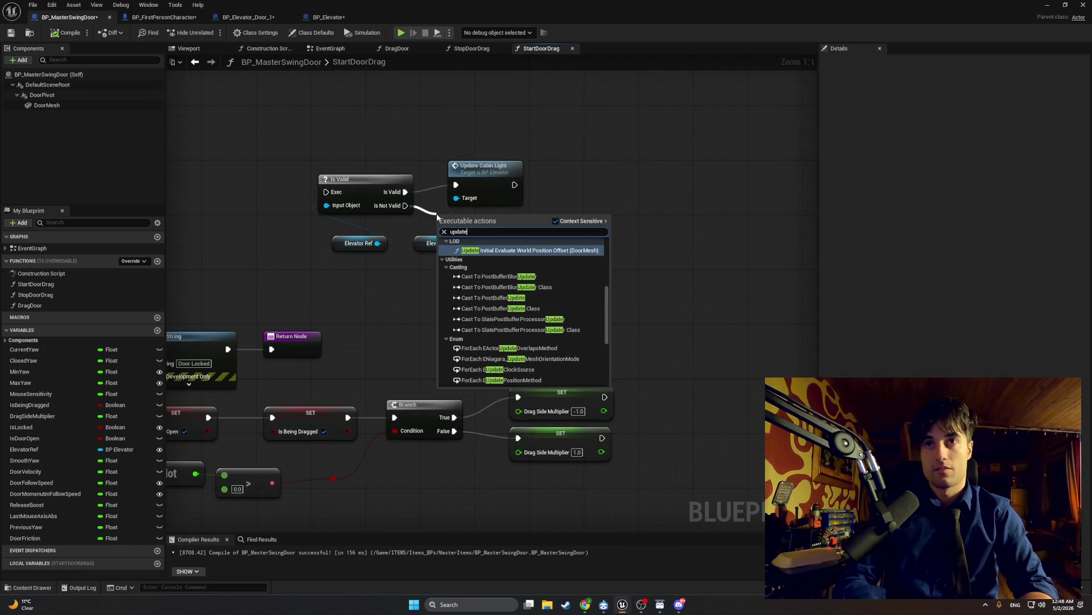
text( ca)
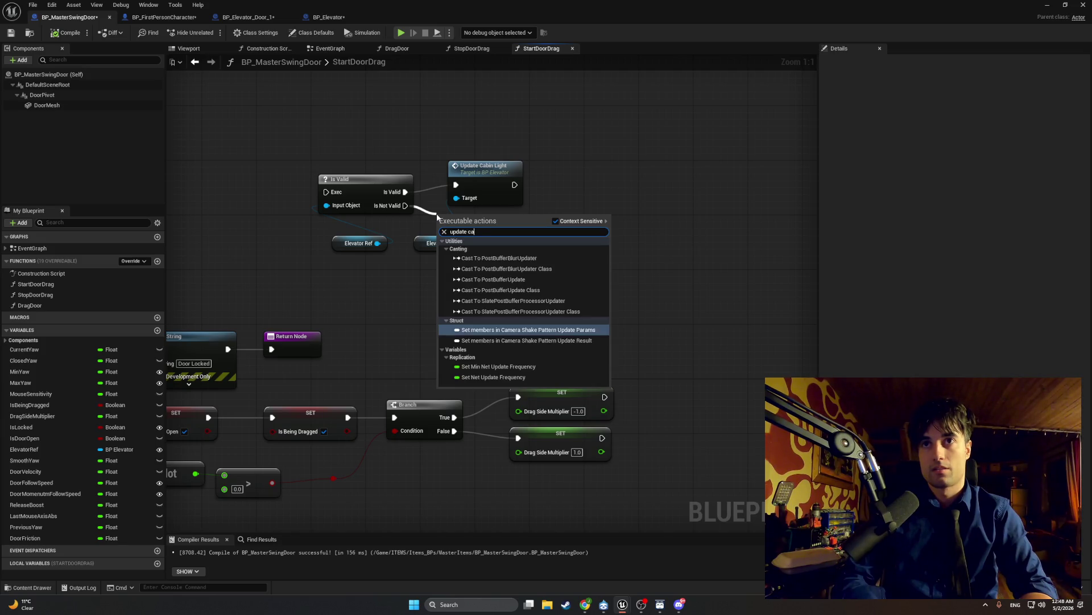
key(BackSpace)
key(BackSpace)
key(BackSpace)
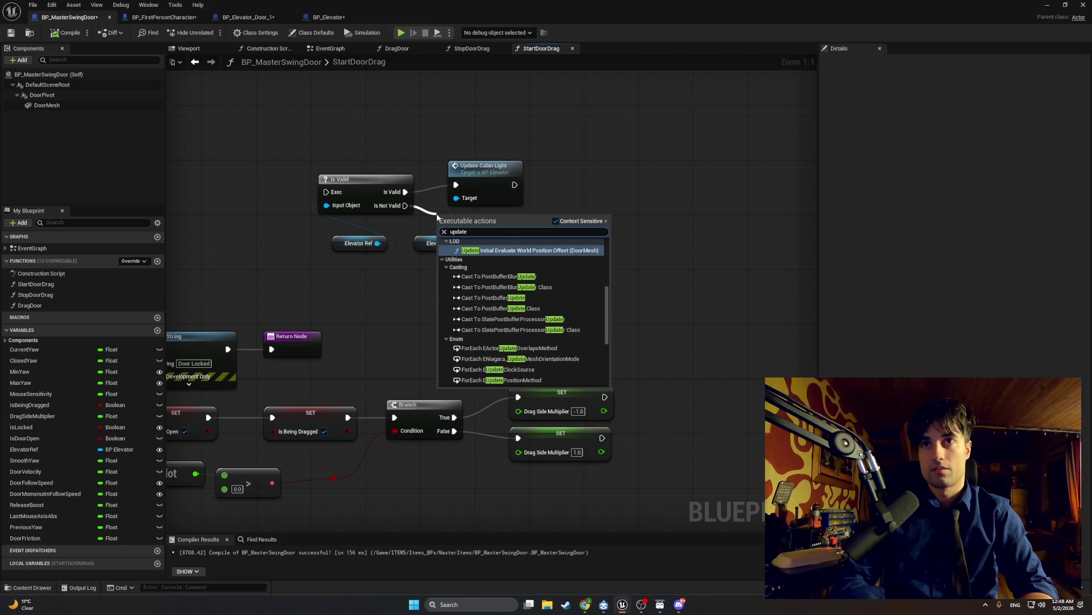
text(cabi)
key(BackSpace)
key(BackSpace)
key(BackSpace)
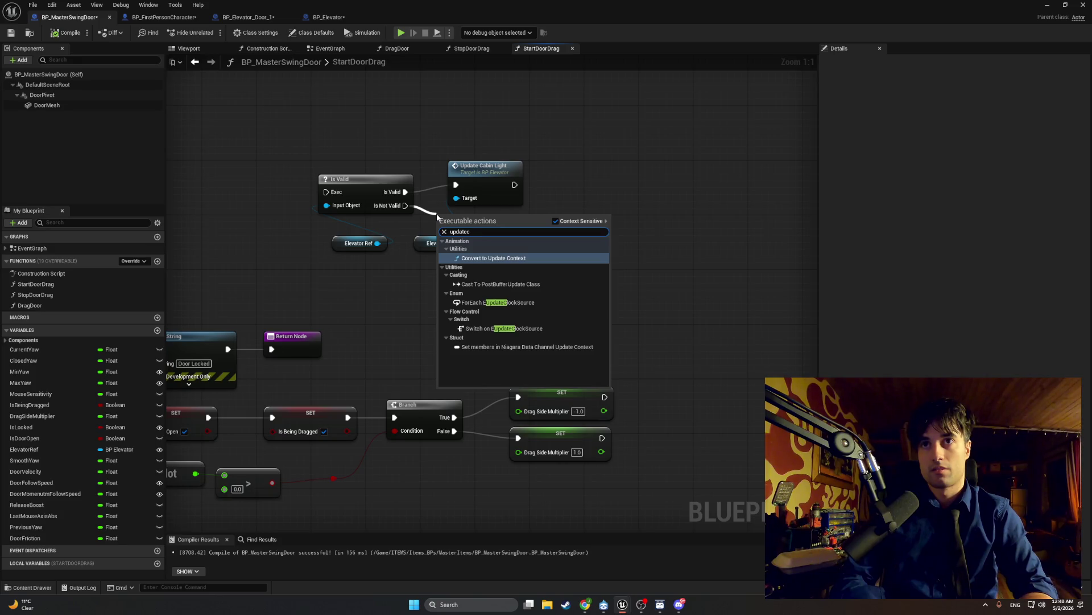
text(cabint)
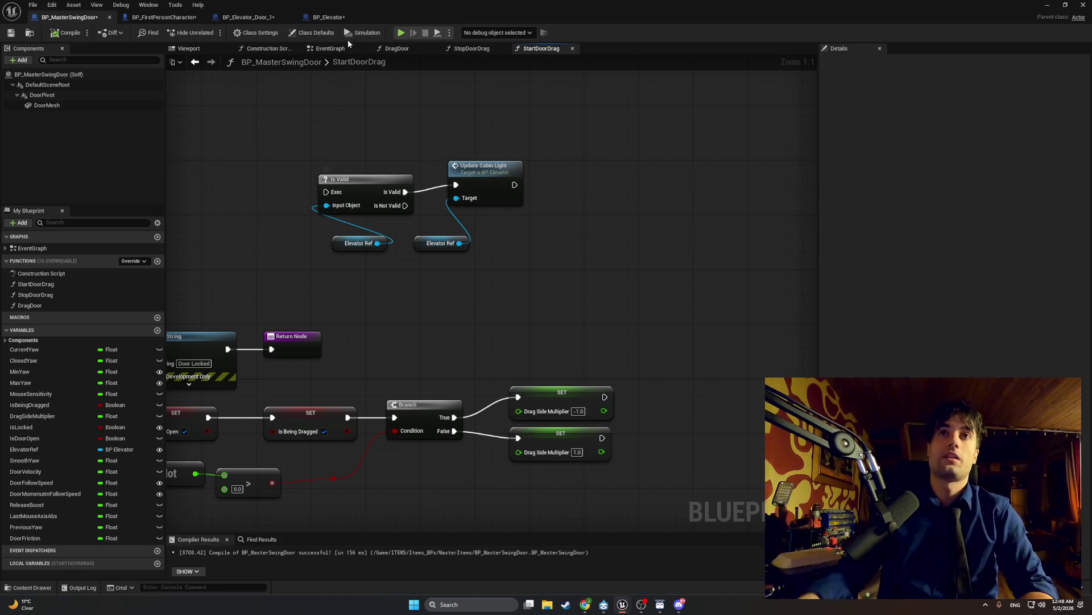
- Check BP_Elevator's functions, then move through the blueprints to BP_Elevator_Door_1's EventGraph
click(321, 20)
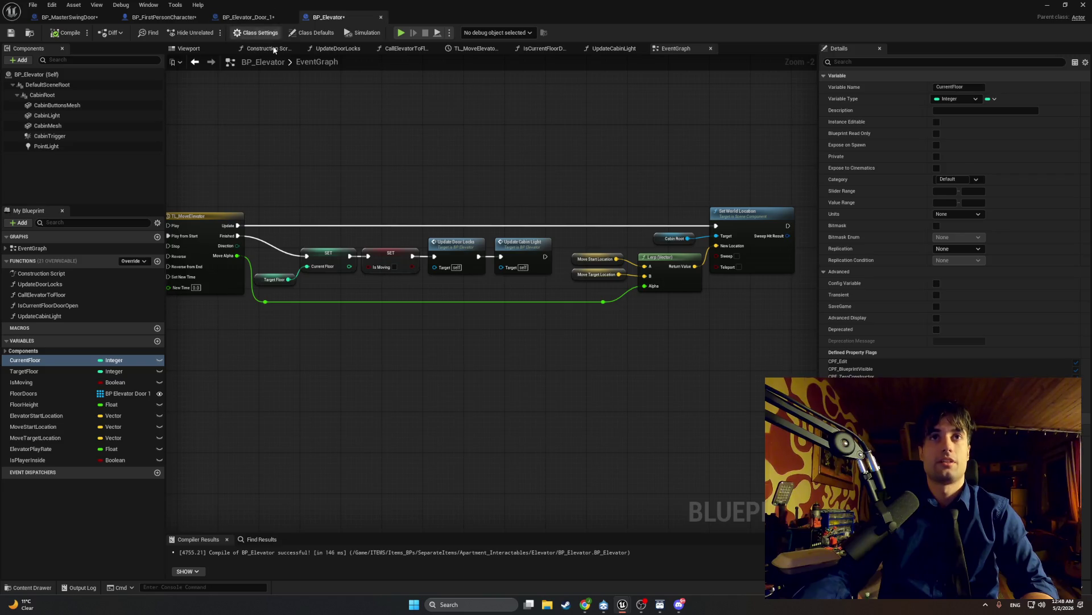
click(68, 17)
drag(359, 208, 293, 224)
click(163, 17)
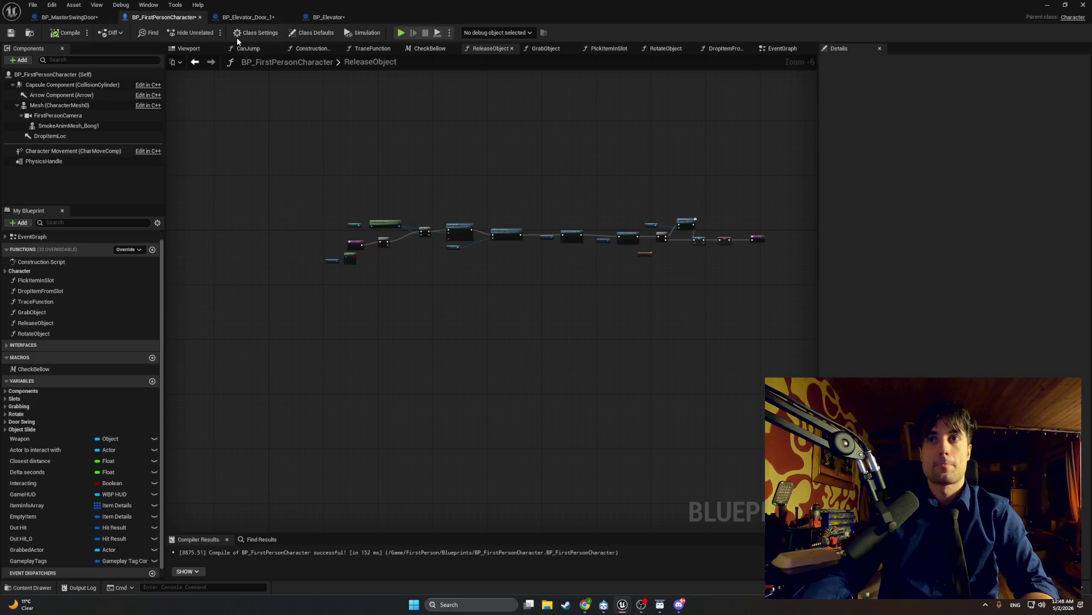
click(259, 17)
scroll(608, 345, up, 2)
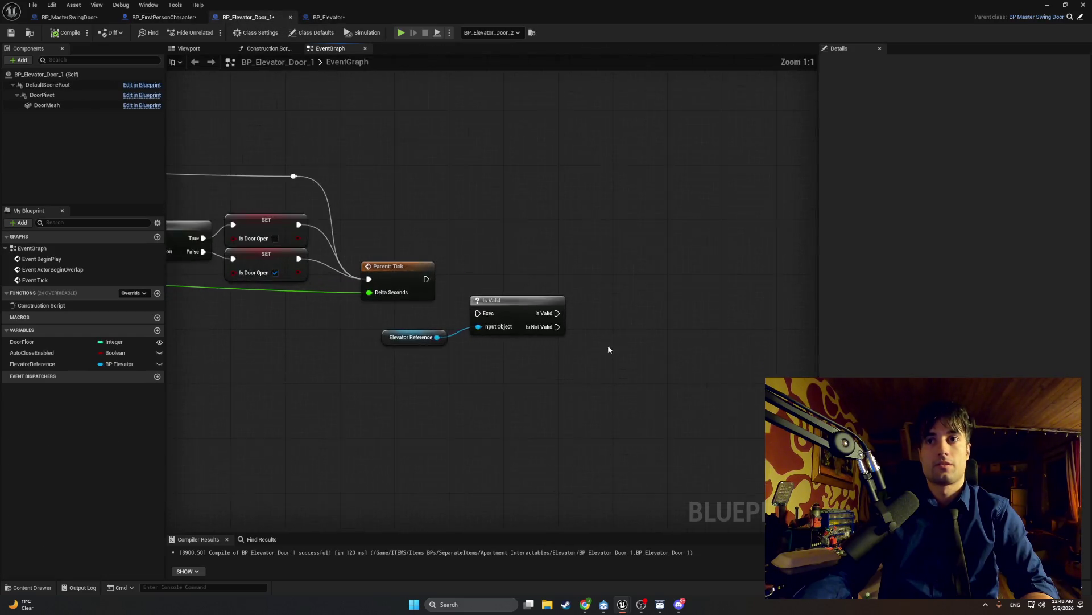
- Duplicate the Elevator Reference getter and add Update Cabin Light from it, beside Is Valid
click(322, 326)
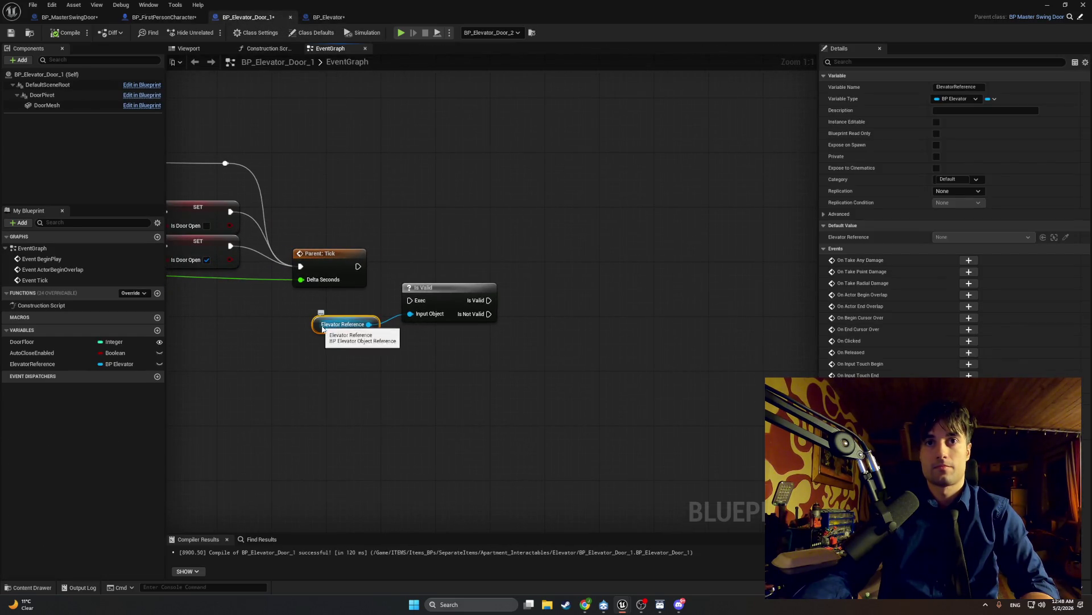
click(524, 339)
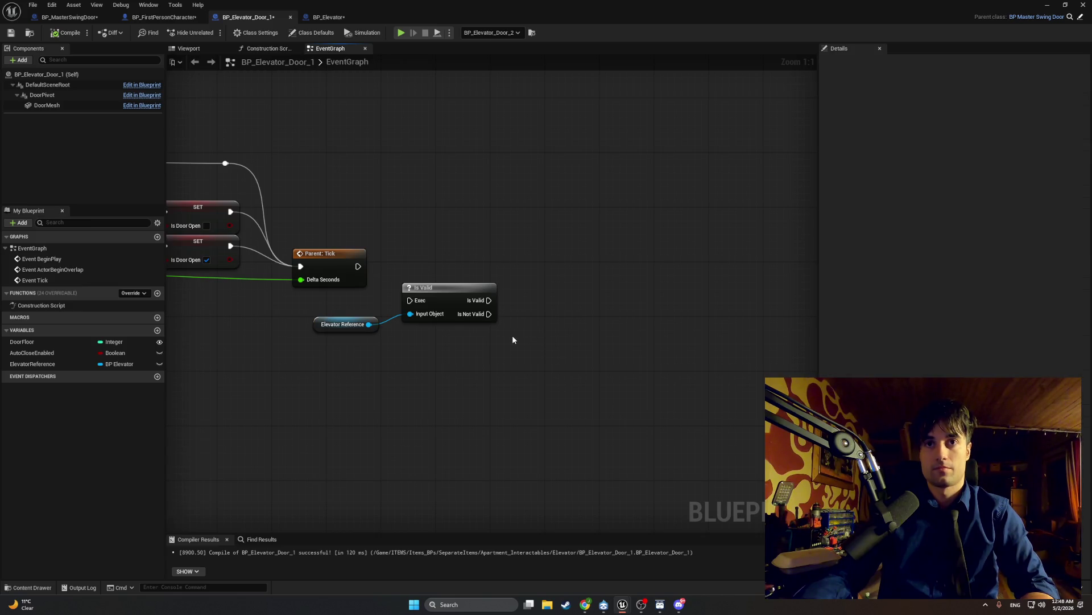
click(320, 327)
key(ctrl+c)
key(ctrl+v)
drag(580, 351, 621, 326)
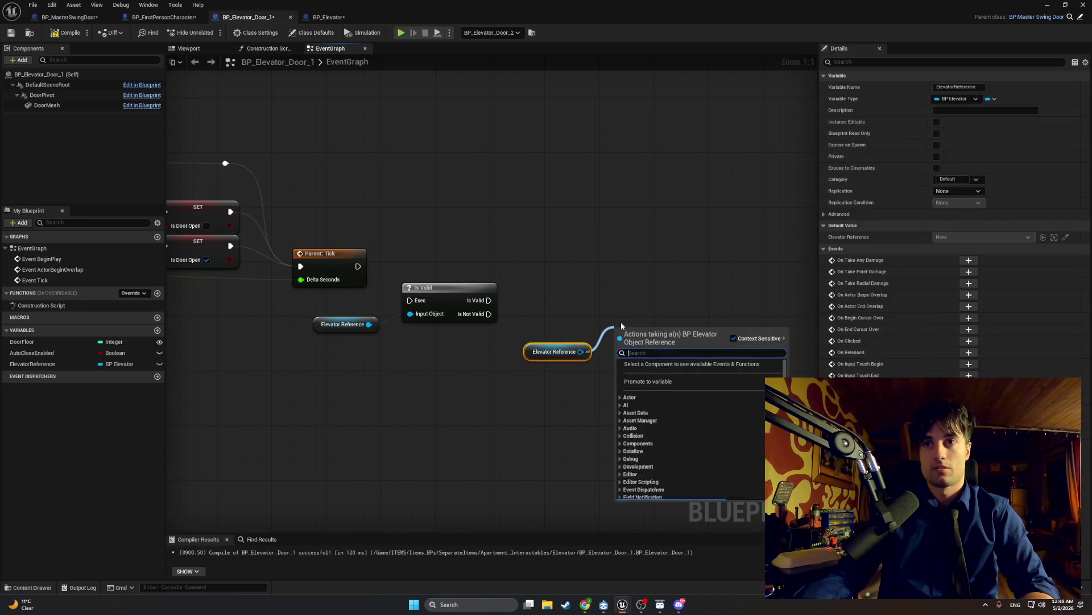
text(update cabi)
key(Return)
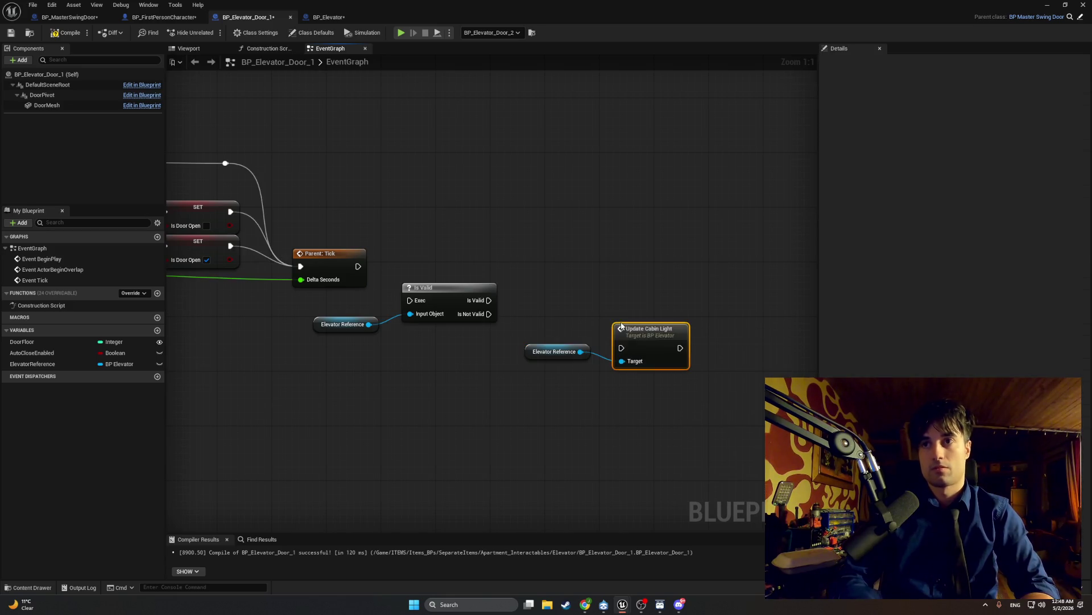
mouse_move(621, 326)
mouse_down()
mouse_move(526, 278)
mouse_move(526, 300)
mouse_up()
- Arrange the Is Valid, Update Cabin Light and Elevator Reference nodes, then view BP_MasterSwingDoor's StartDoorDrag
drag(529, 354, 431, 347)
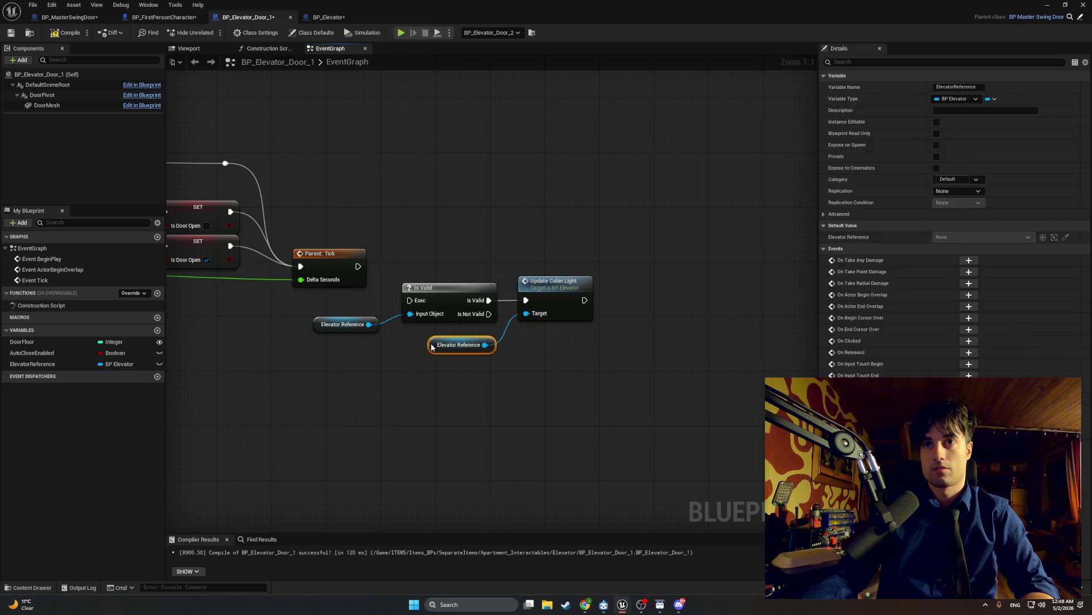
drag(441, 384, 518, 392)
mouse_move(670, 421)
mouse_down()
mouse_move(480, 290)
mouse_move(473, 322)
mouse_move(389, 317)
mouse_move(529, 296)
mouse_move(538, 303)
mouse_move(343, 307)
mouse_up()
drag(471, 250, 641, 258)
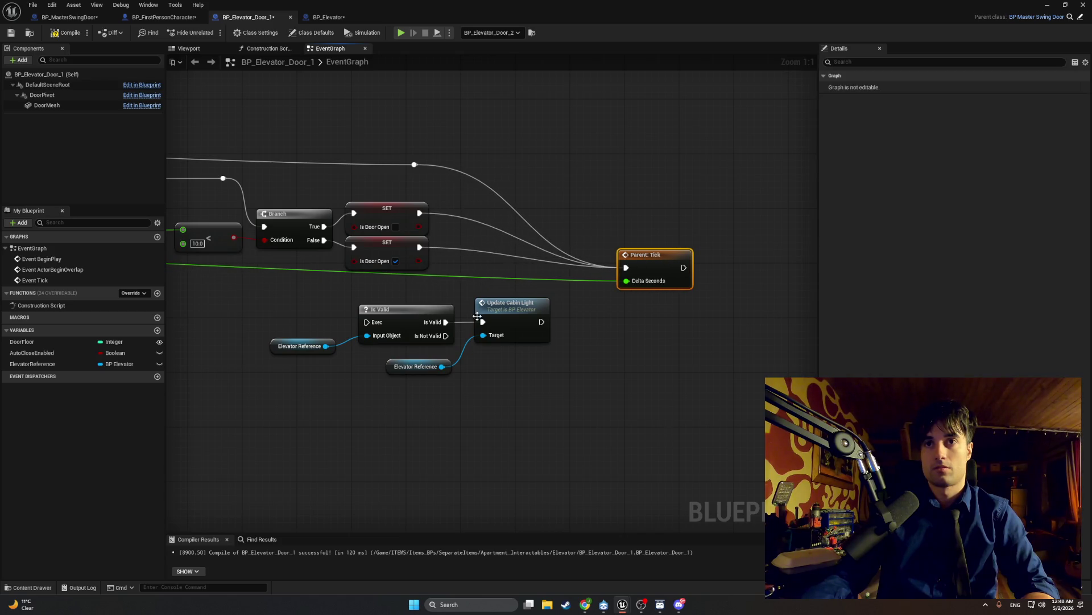
drag(404, 305, 417, 305)
drag(393, 367, 420, 367)
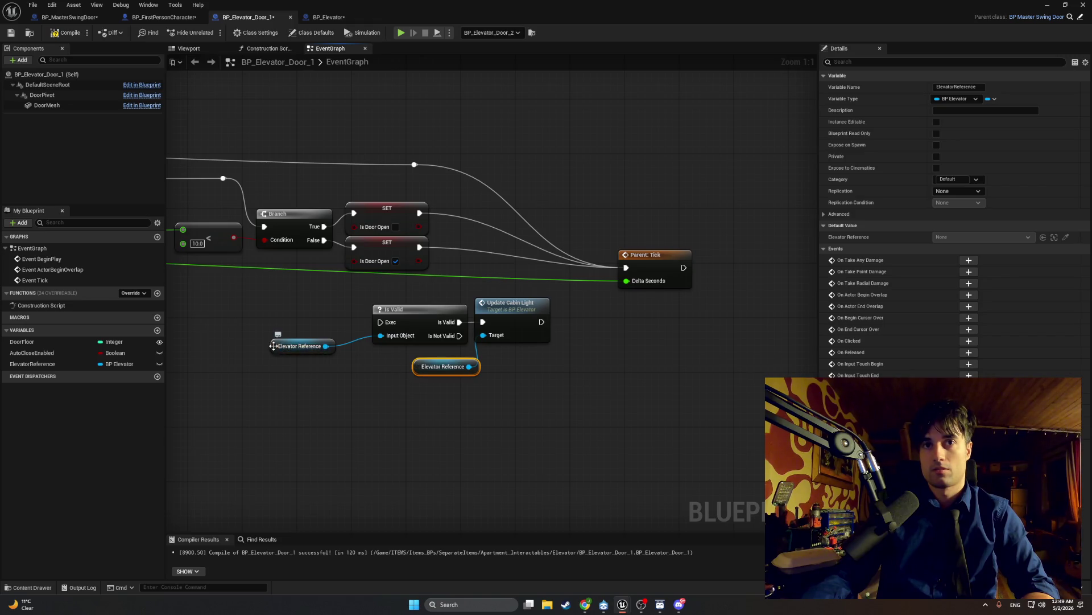
drag(281, 347, 308, 340)
click(543, 257)
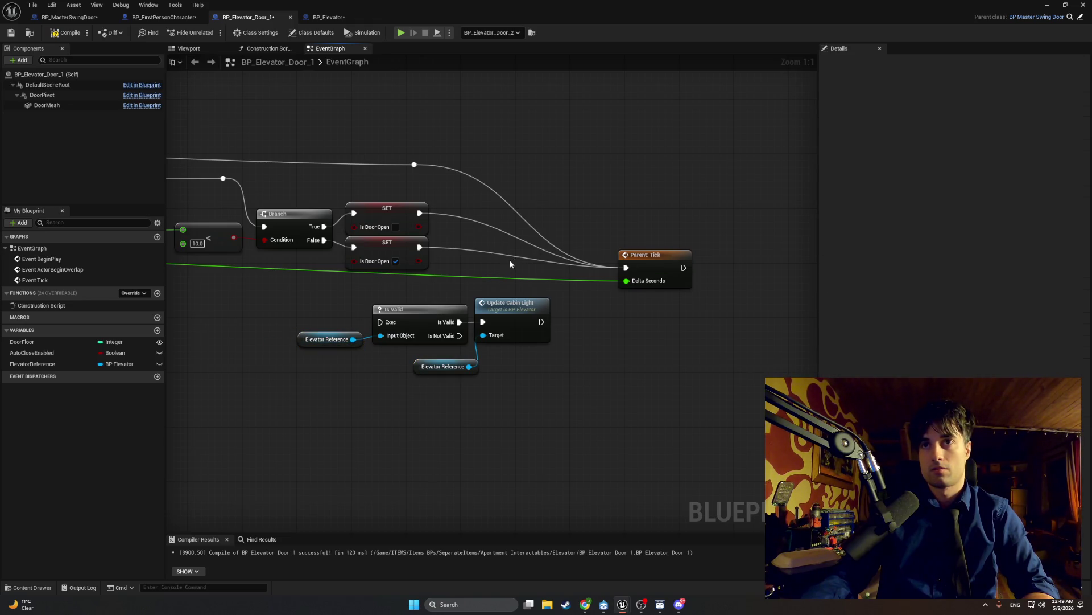
mouse_move(541, 321)
mouse_down()
mouse_move(670, 289)
mouse_move(628, 268)
mouse_move(591, 325)
mouse_up()
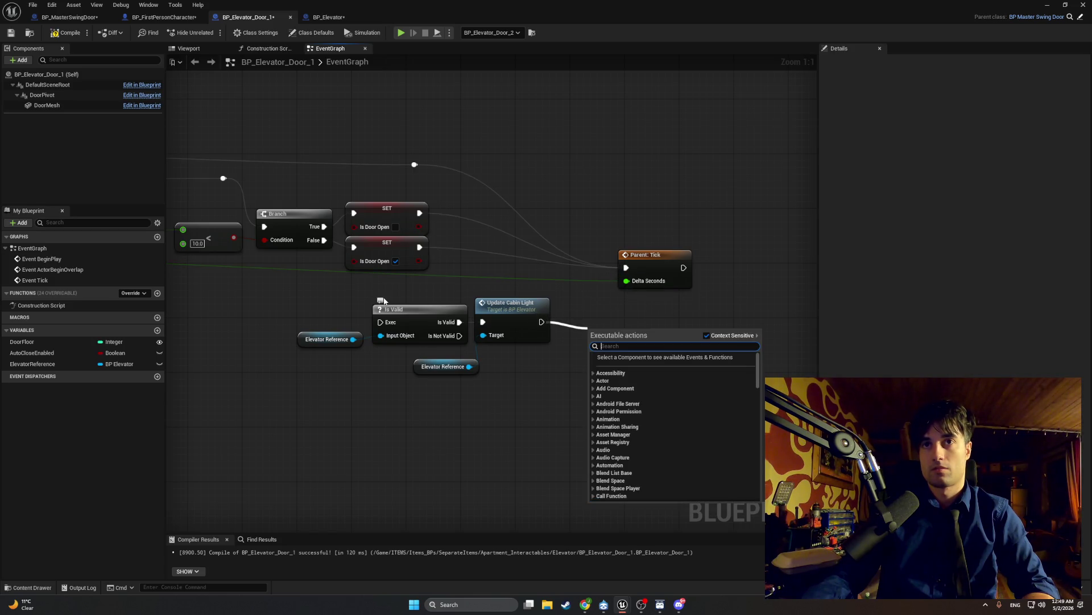
click(342, 310)
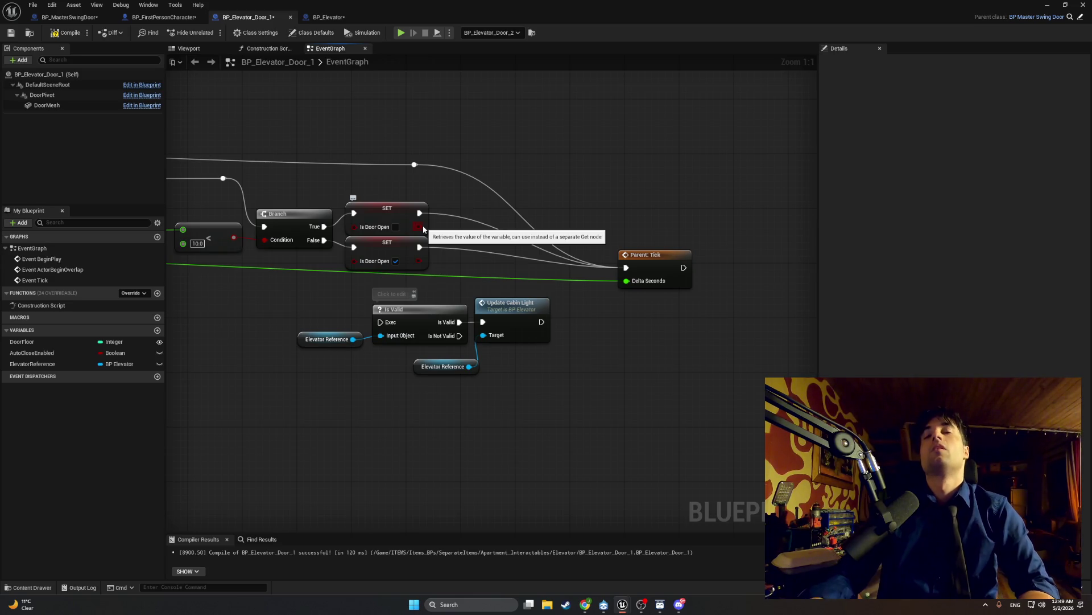
click(97, 17)
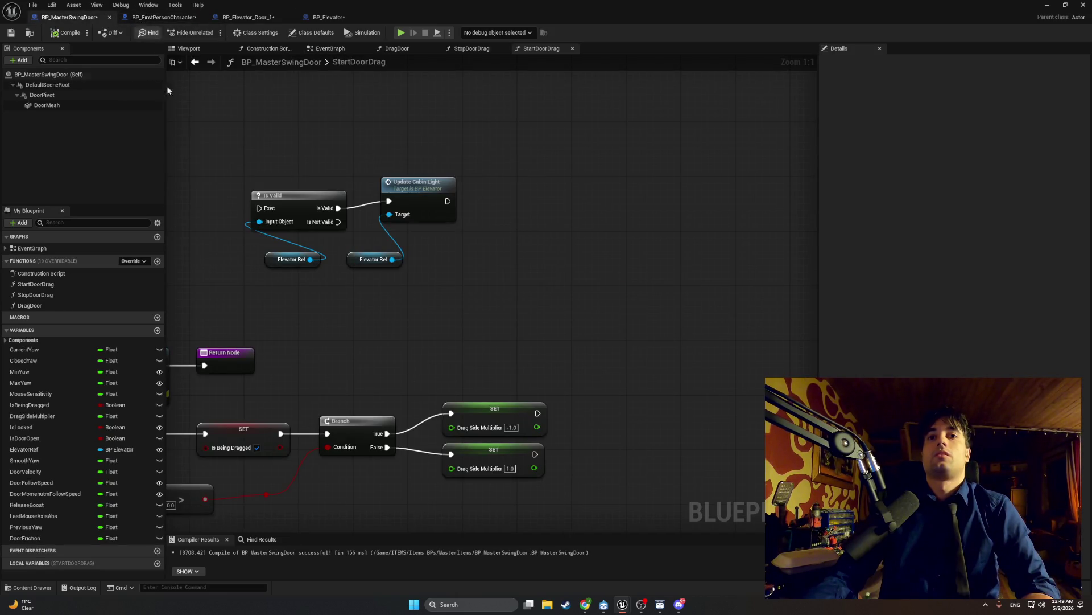
- Review BP_MasterSwingDoor's StartDoorDrag logic, then return to BP_Elevator_Door_1's event graph
drag(218, 244, 420, 201)
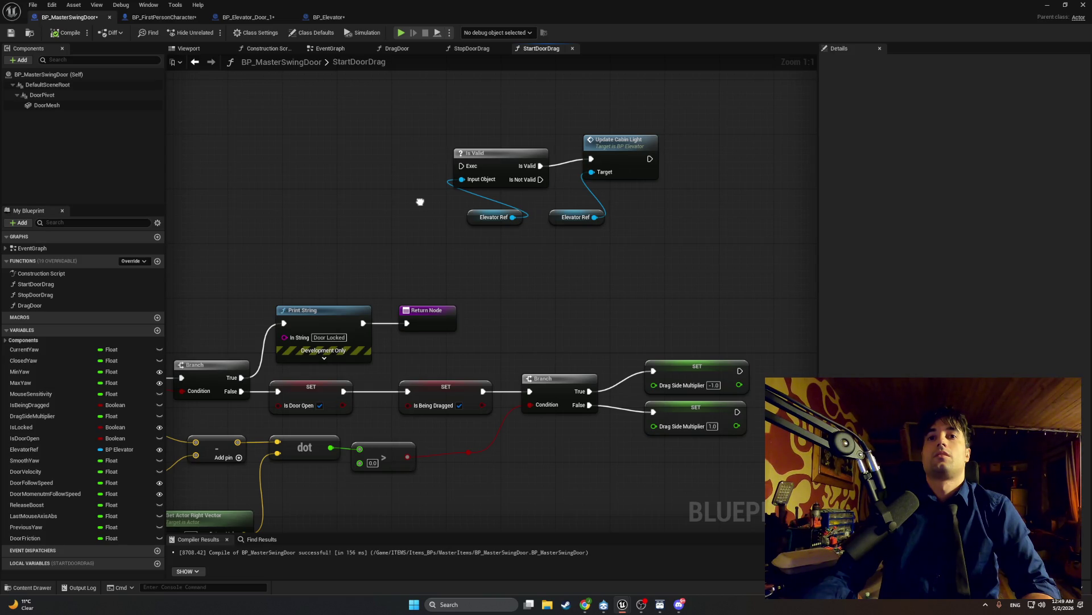
mouse_move(420, 202)
mouse_down()
mouse_move(548, 159)
mouse_move(578, 133)
mouse_up()
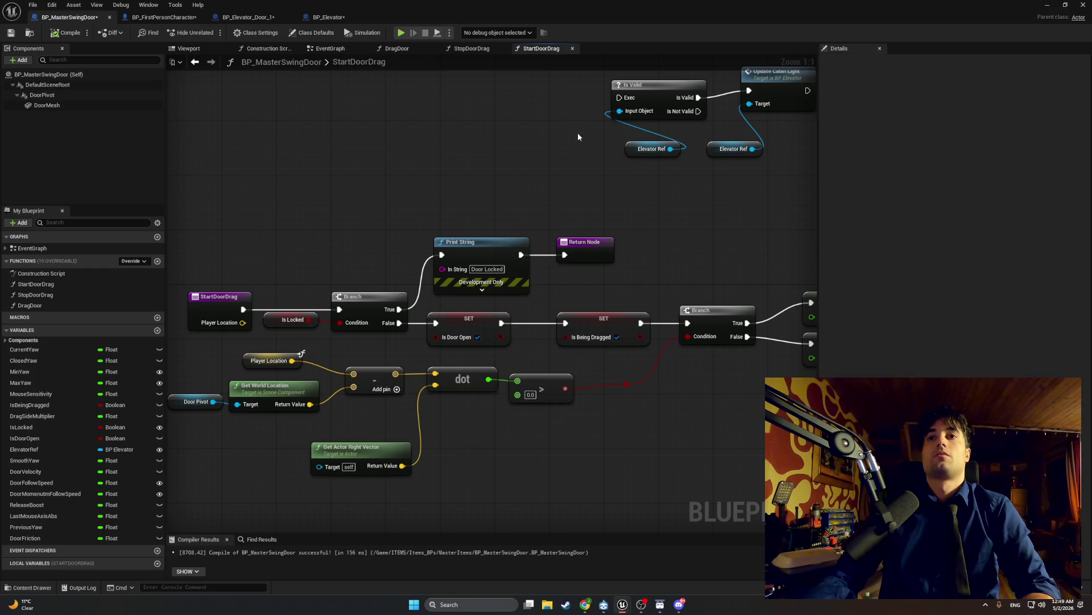
click(339, 19)
click(248, 17)
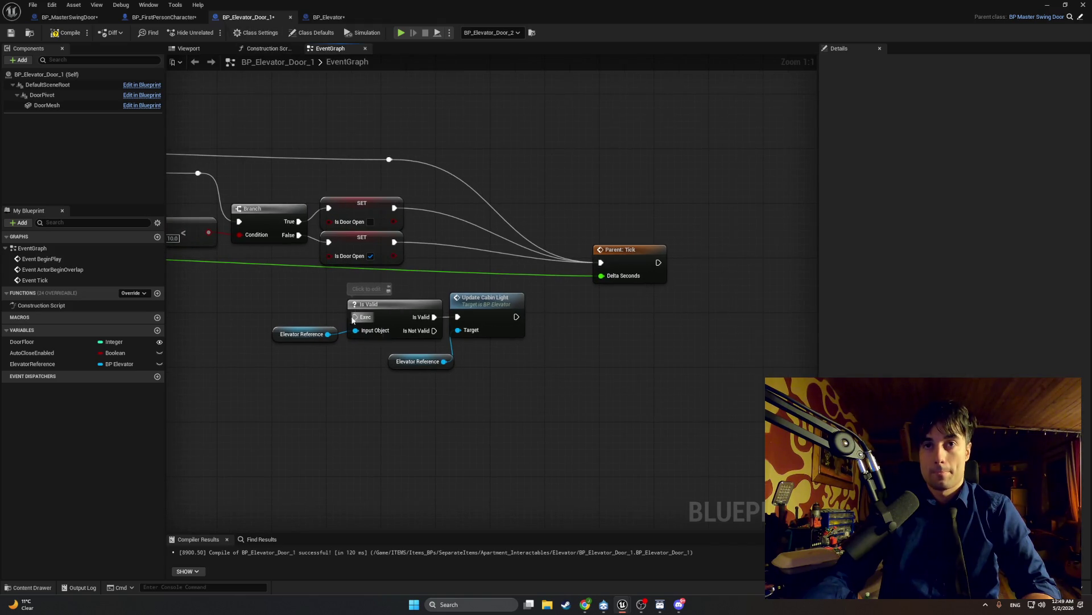
- Wire the SET node into Is Valid and Update Cabin Light into Parent: Tick, moved right
drag(395, 207, 355, 316)
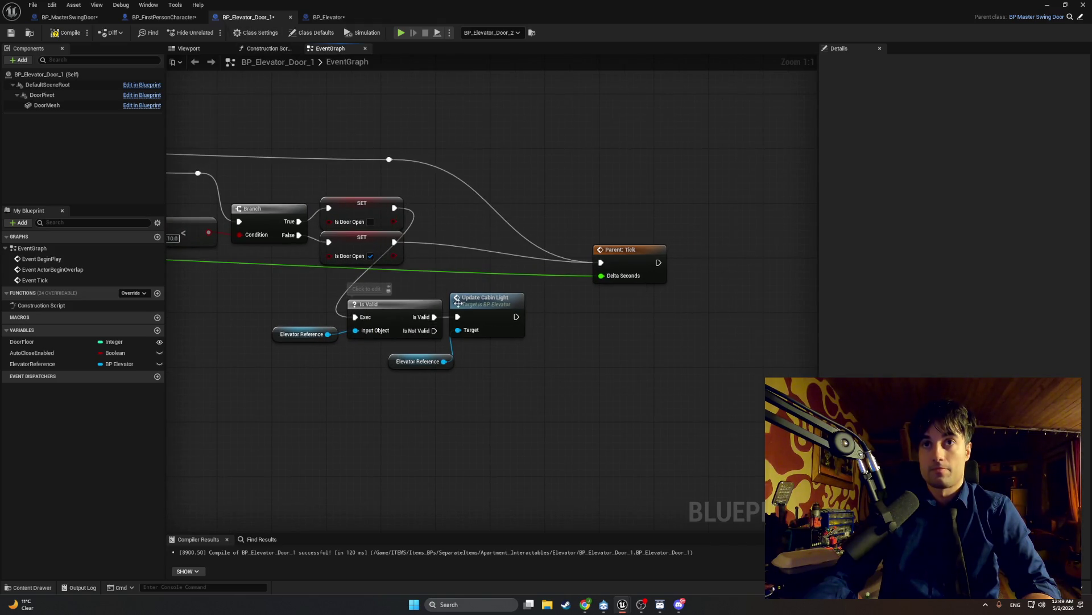
drag(516, 316, 600, 262)
mouse_move(481, 383)
mouse_down()
mouse_move(374, 379)
mouse_move(459, 370)
mouse_up()
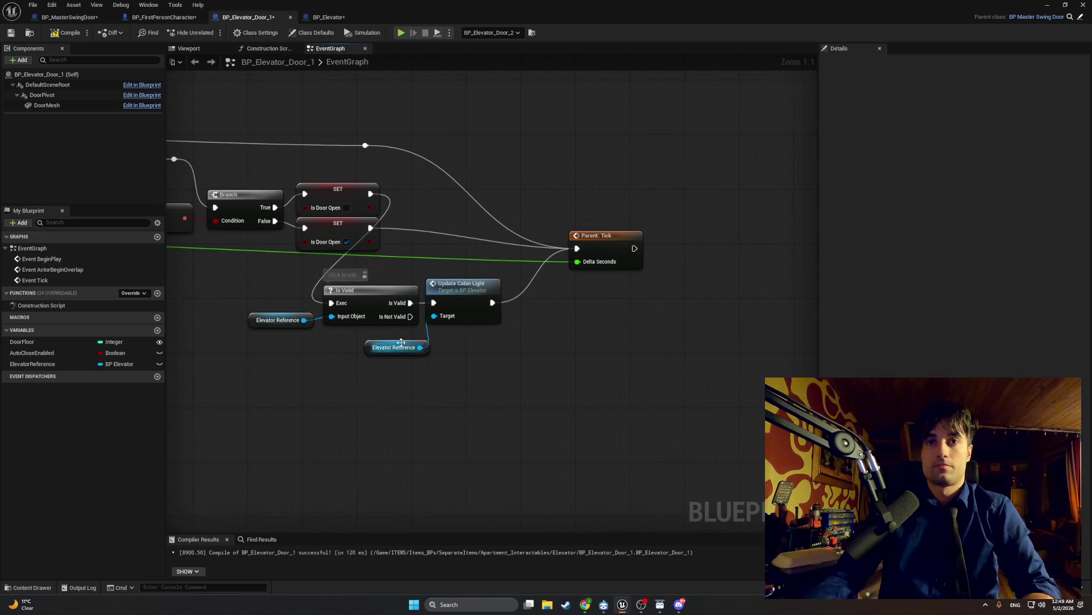
drag(370, 349, 368, 343)
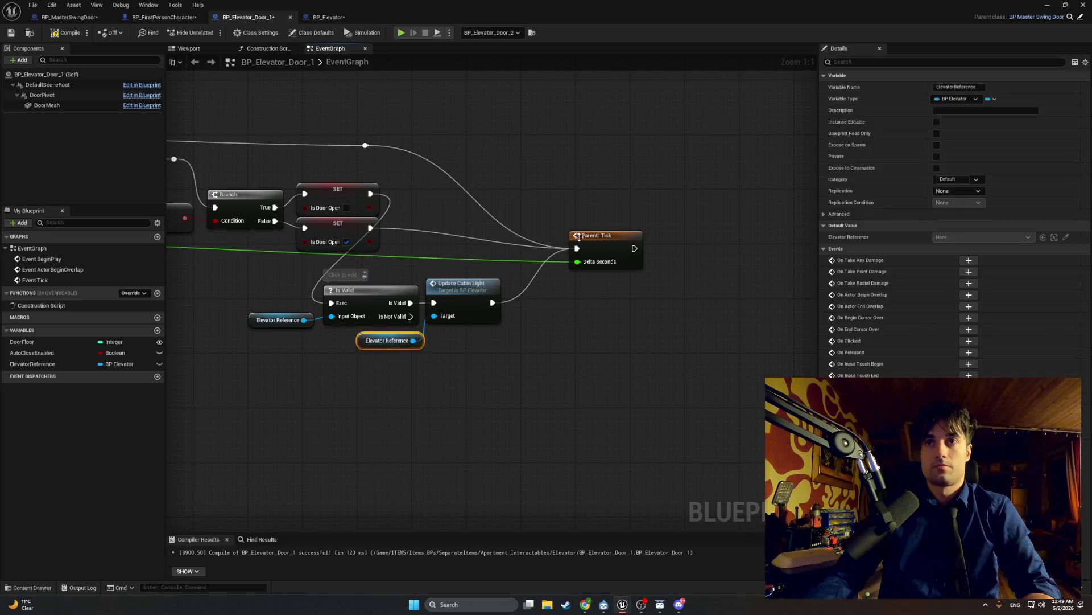
drag(578, 236, 713, 241)
drag(407, 239, 598, 221)
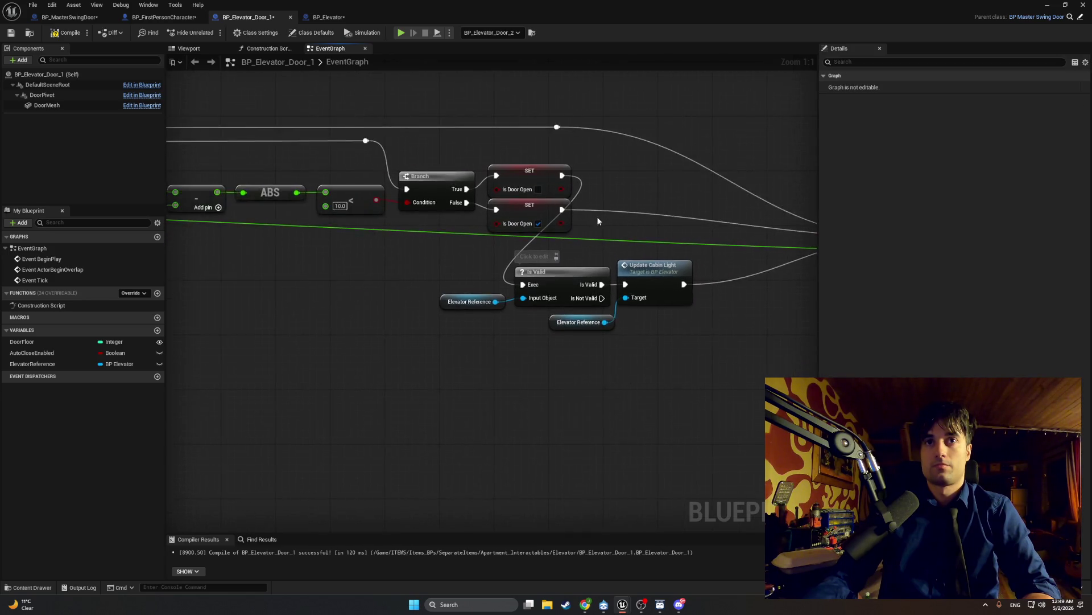
scroll(598, 220, down, 4)
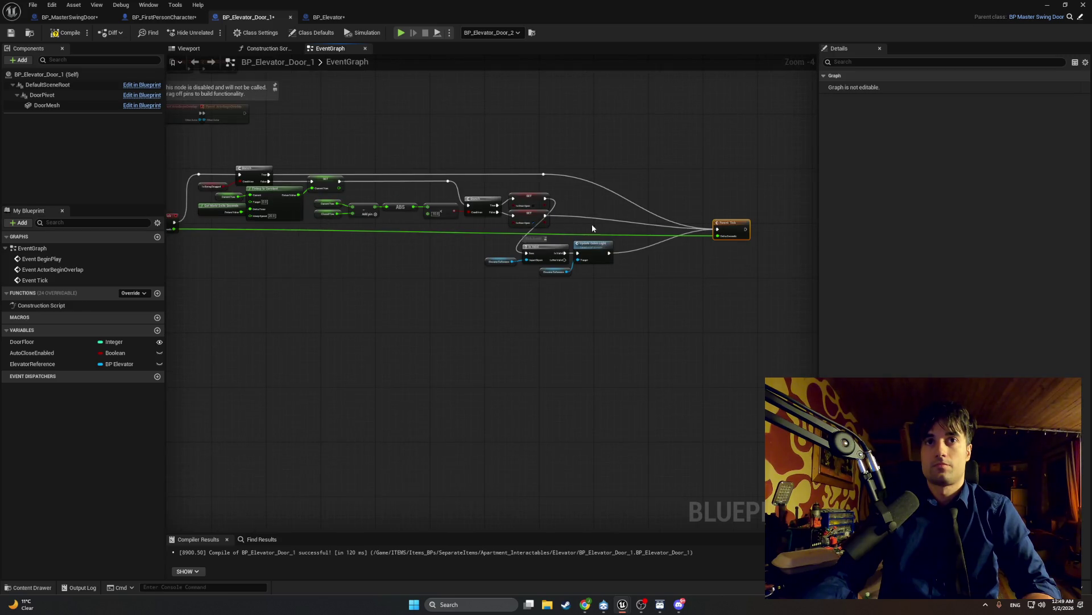
drag(731, 226, 732, 219)
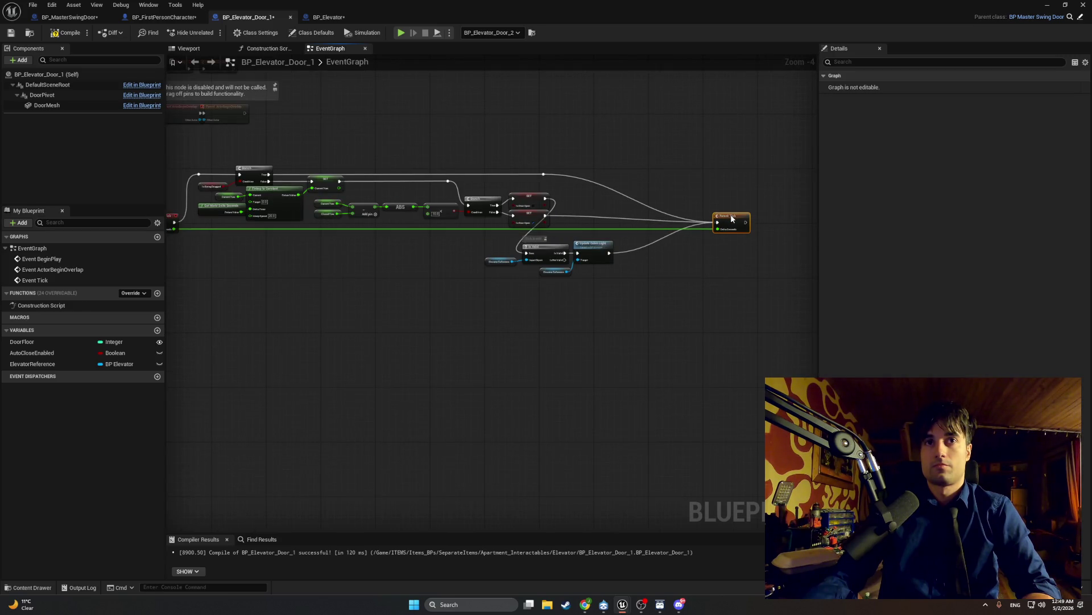
scroll(668, 203, up, 4)
- Move the four Is Valid group nodes up beside the SET nodes and shift the reroute point
drag(440, 381, 233, 303)
mouse_move(363, 294)
mouse_down()
mouse_move(453, 209)
mouse_move(493, 202)
mouse_up()
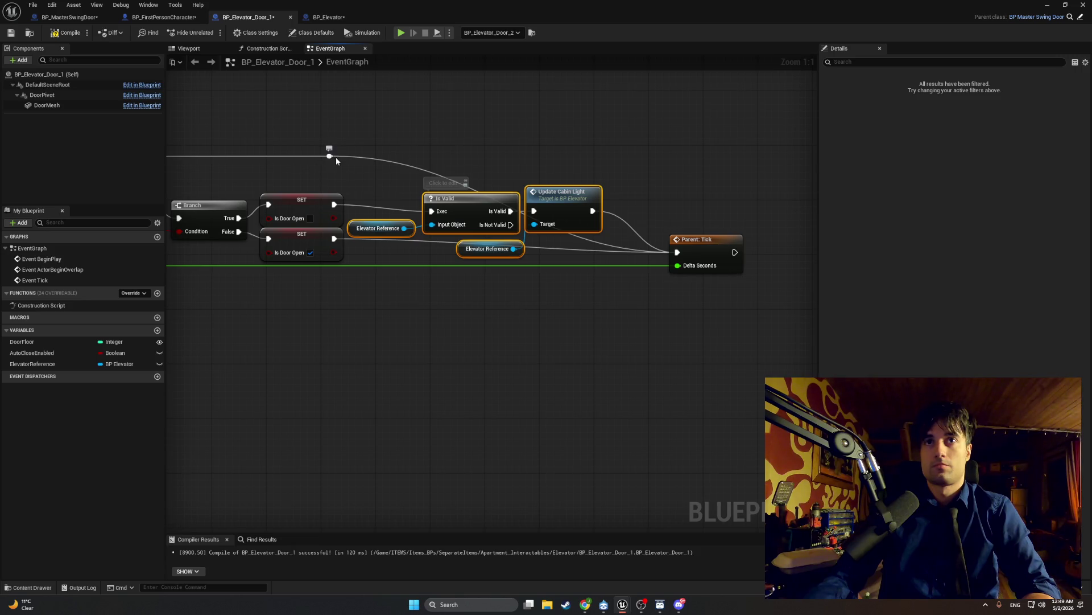
mouse_move(333, 156)
mouse_down()
mouse_move(569, 144)
mouse_move(588, 158)
mouse_up()
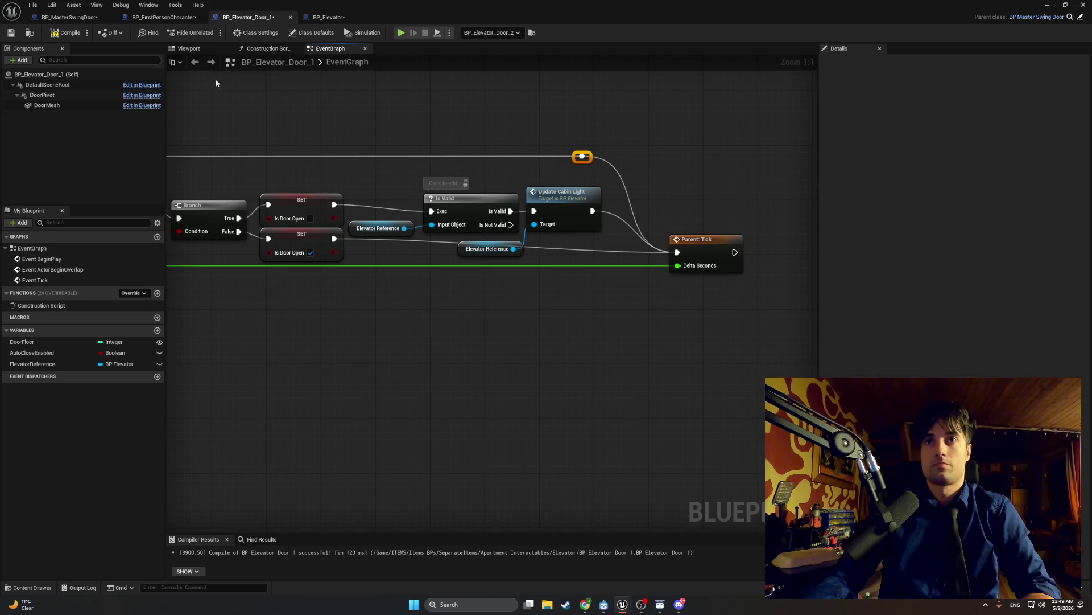
drag(329, 267, 623, 257)
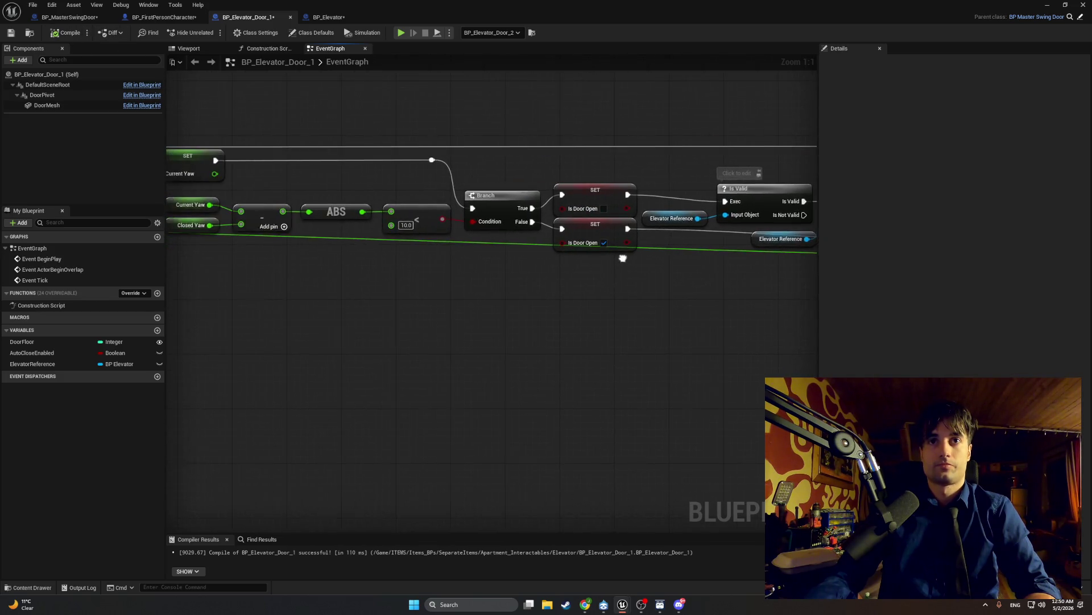
drag(377, 250, 854, 241)
mouse_move(651, 243)
mouse_down()
mouse_move(282, 231)
mouse_move(325, 251)
mouse_up()
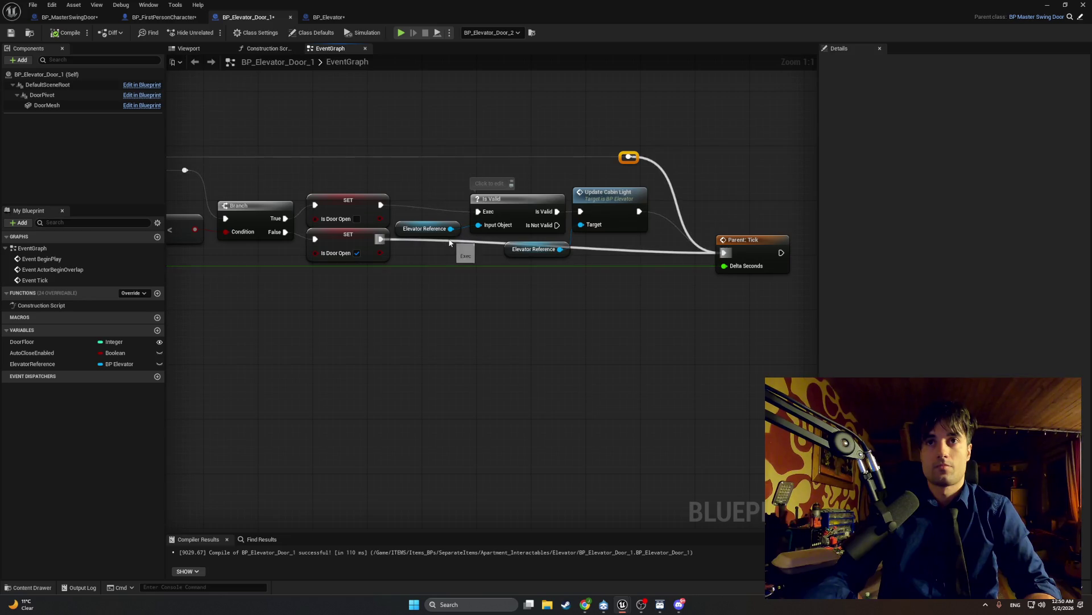
- Add reroute points on the lower SET wire and the Parent: Tick wire, and raise the Is Valid group
double_click(453, 240)
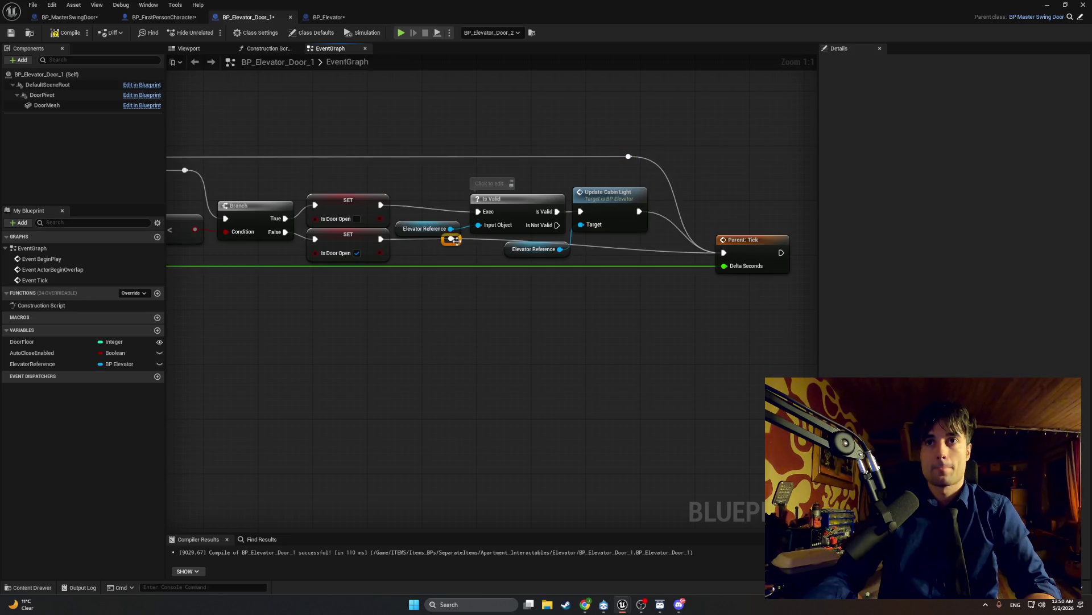
drag(460, 244, 463, 264)
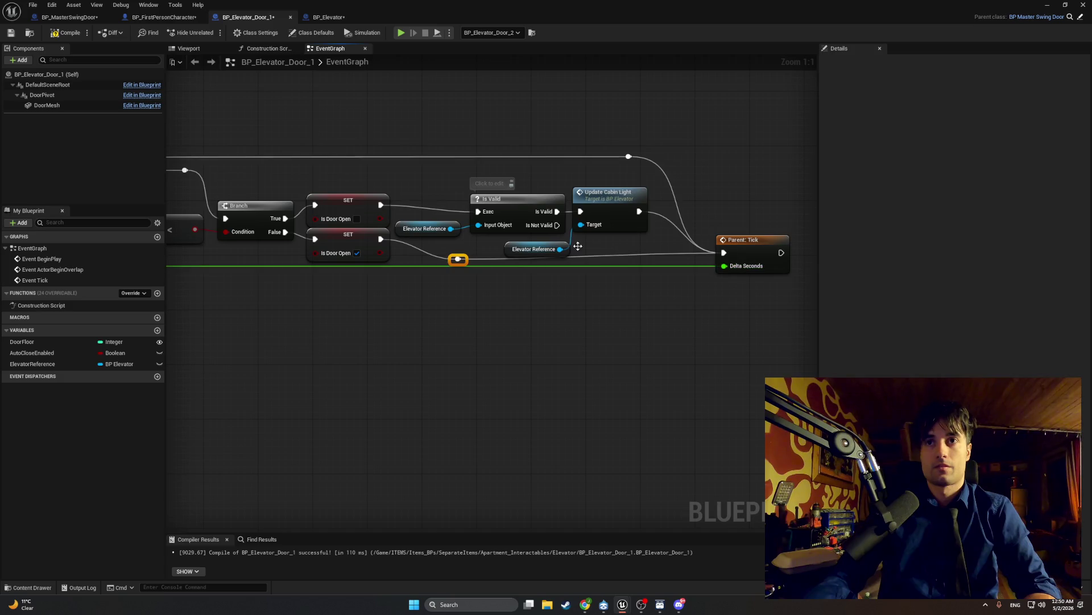
double_click(637, 254)
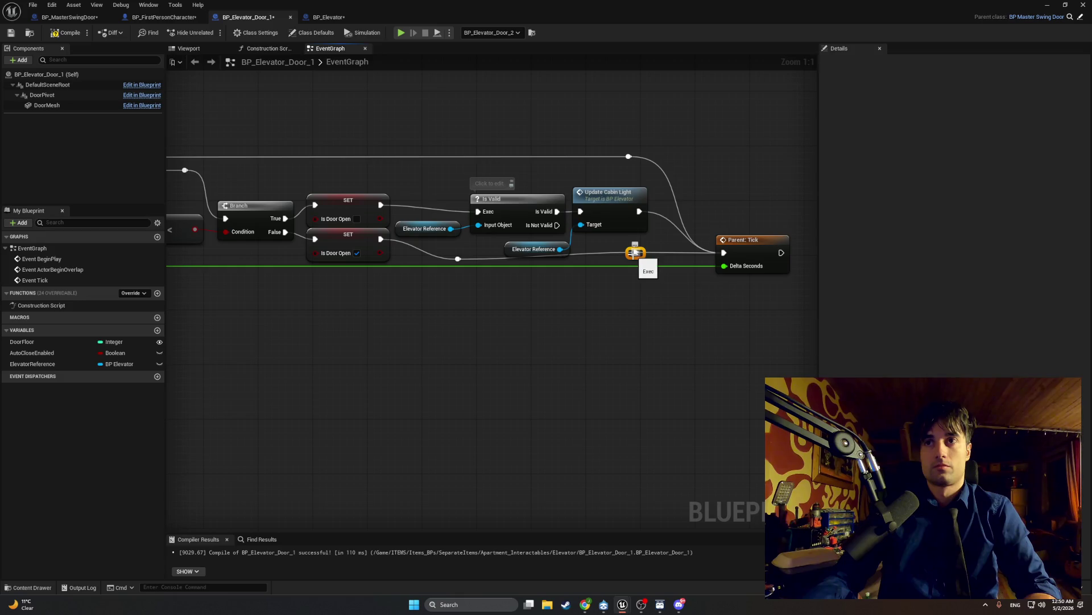
drag(636, 253, 636, 258)
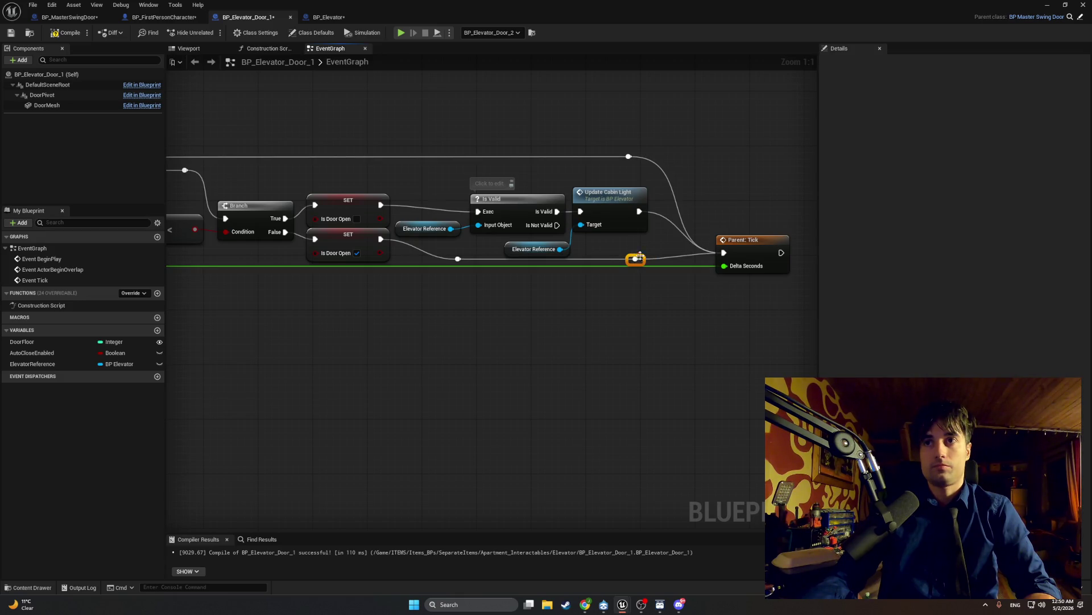
click(634, 254)
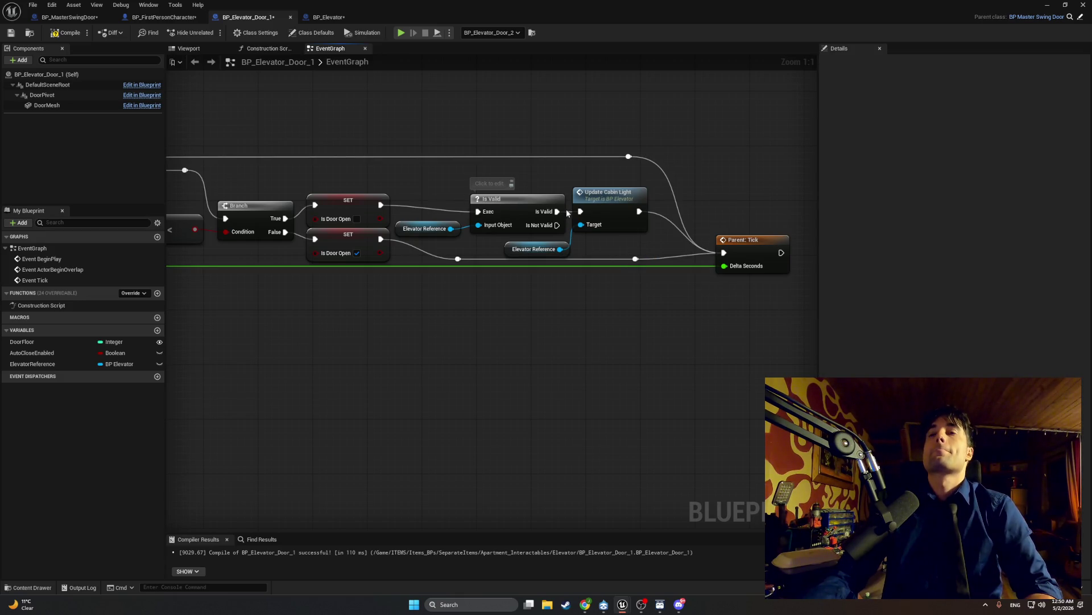
drag(601, 177, 441, 244)
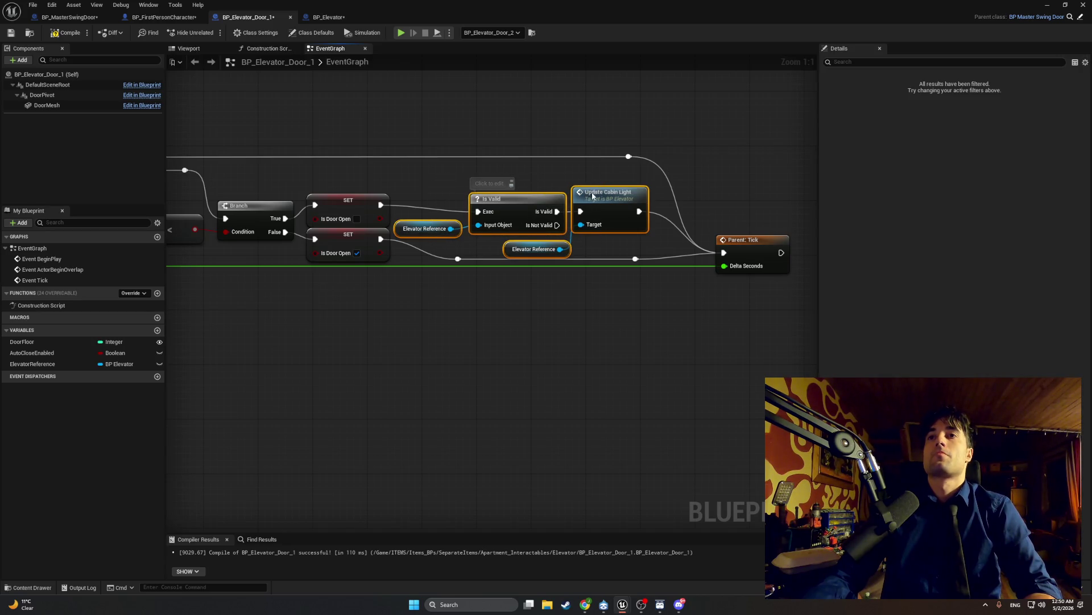
drag(592, 195, 592, 189)
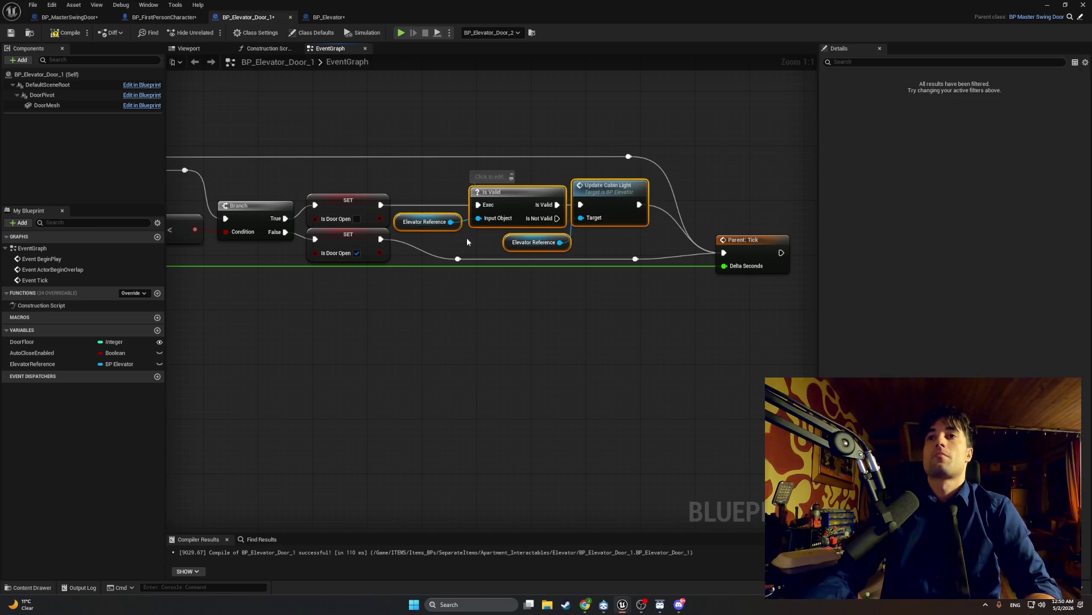
- Compile the Blueprint and take a screenshot of the graph
key(ctrl+z)
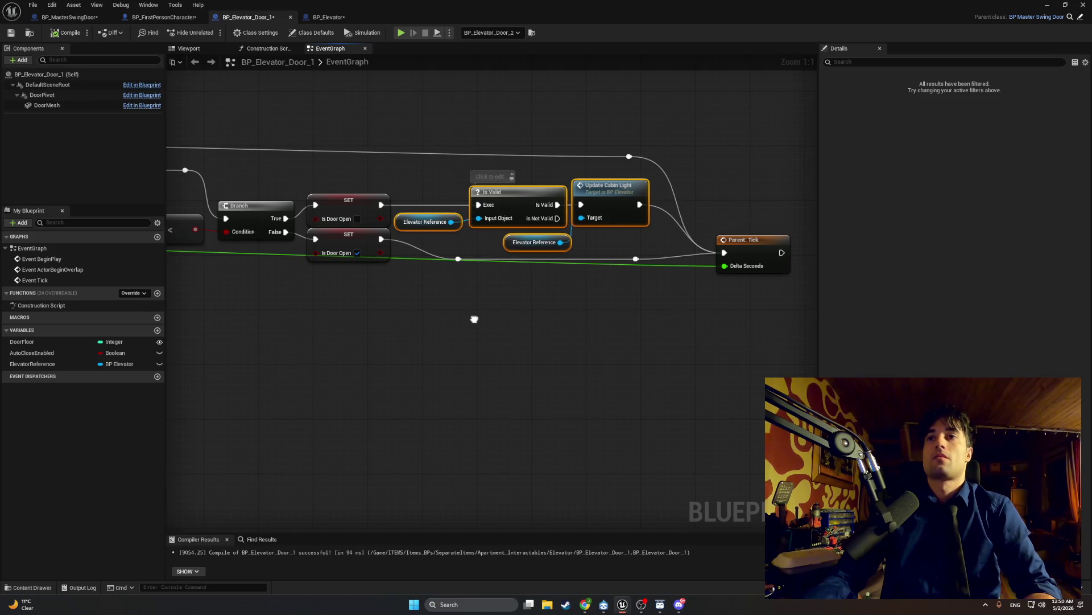
key(super+shift+s)
mouse_move(779, 312)
mouse_down()
mouse_move(305, 140)
mouse_move(210, 117)
mouse_up()
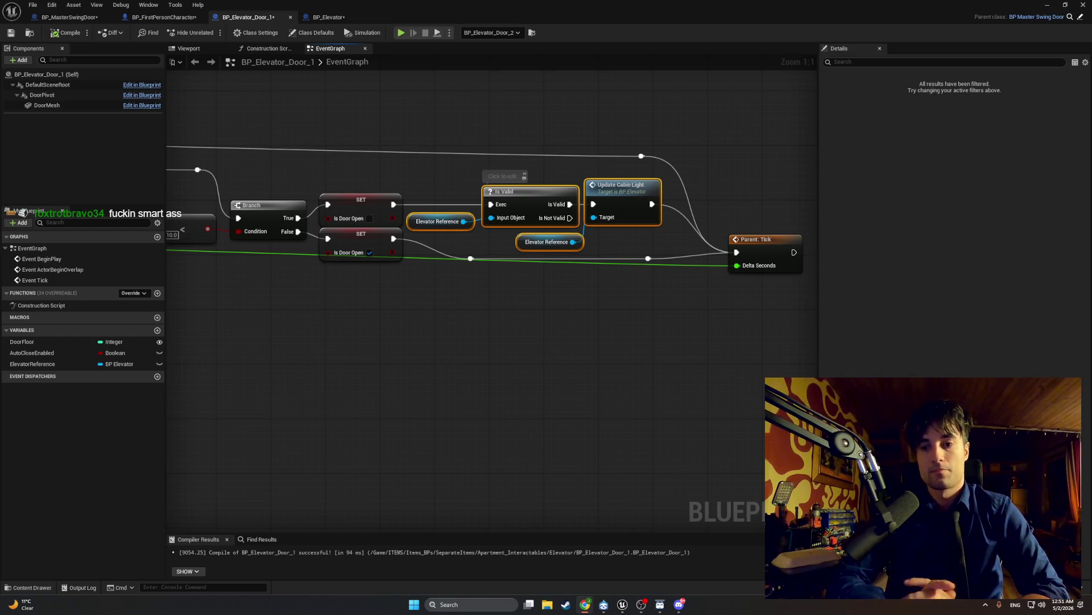
click(1048, 5)
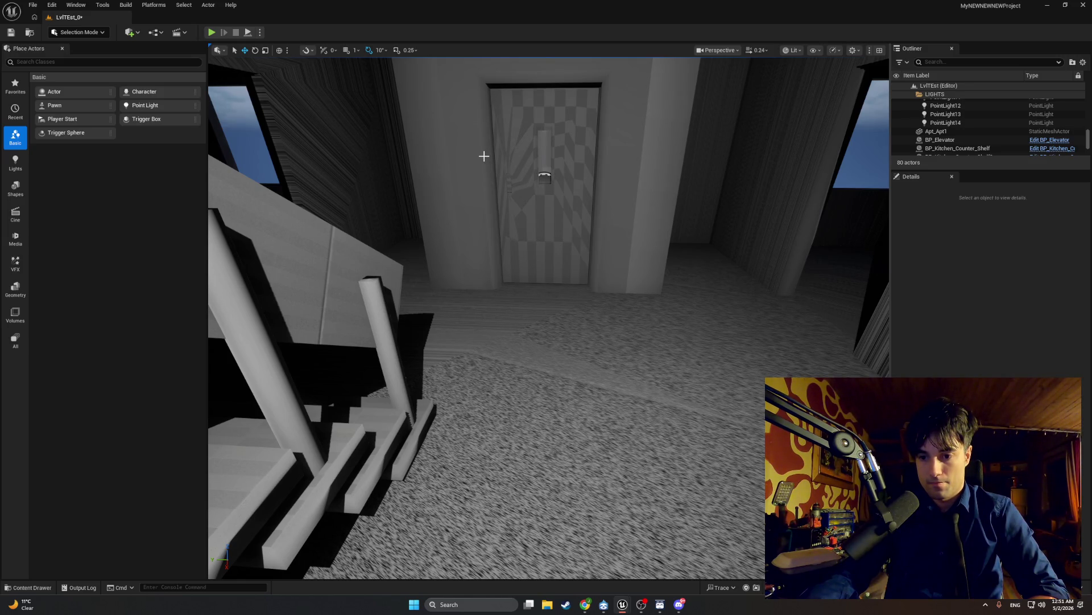
mouse_move(623, 604)
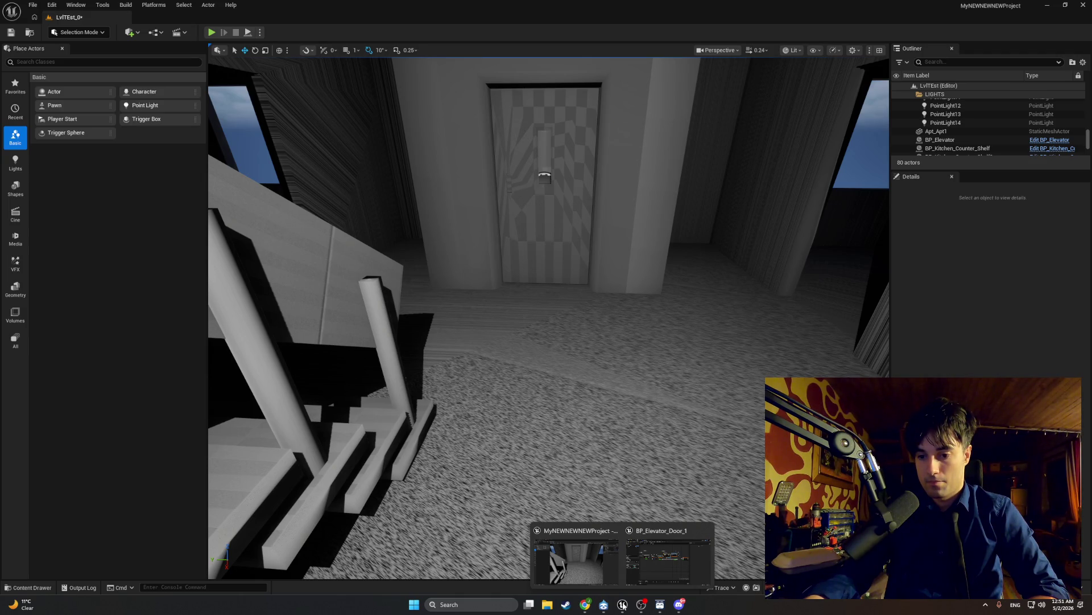
click(666, 558)
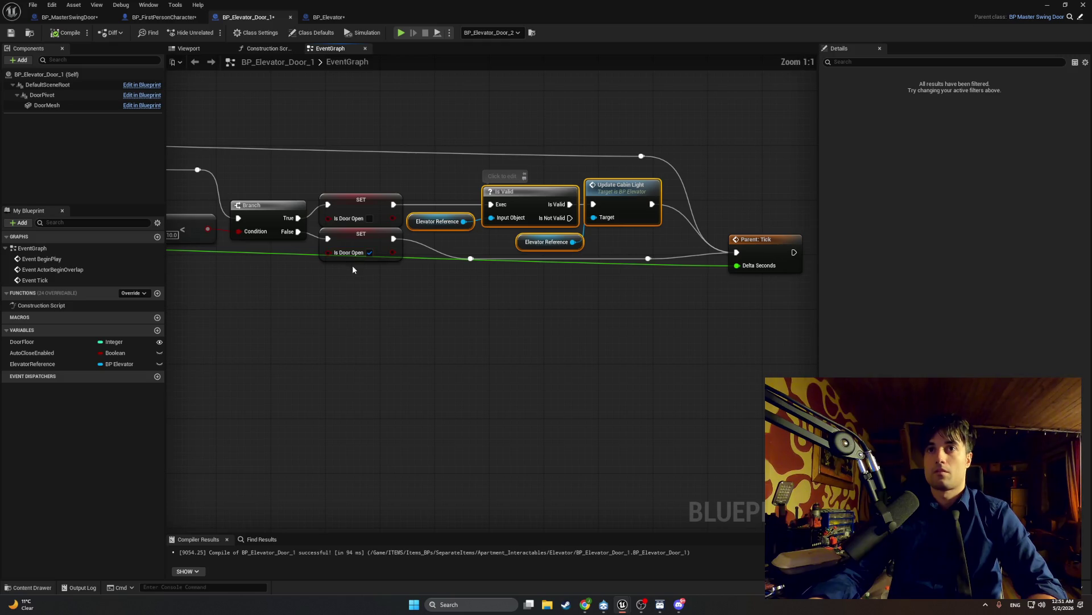
mouse_move(352, 265)
mouse_down()
mouse_move(416, 298)
mouse_move(854, 325)
mouse_up()
drag(737, 309, 250, 310)
mouse_move(339, 332)
mouse_down()
mouse_move(500, 317)
mouse_move(342, 310)
mouse_up()
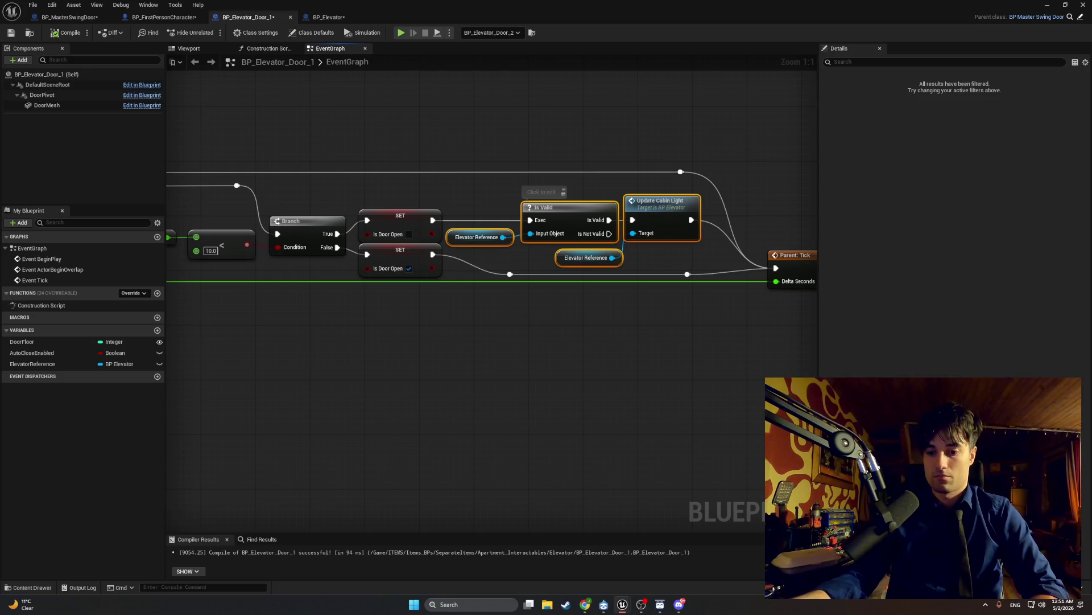
key(alt+Tab)
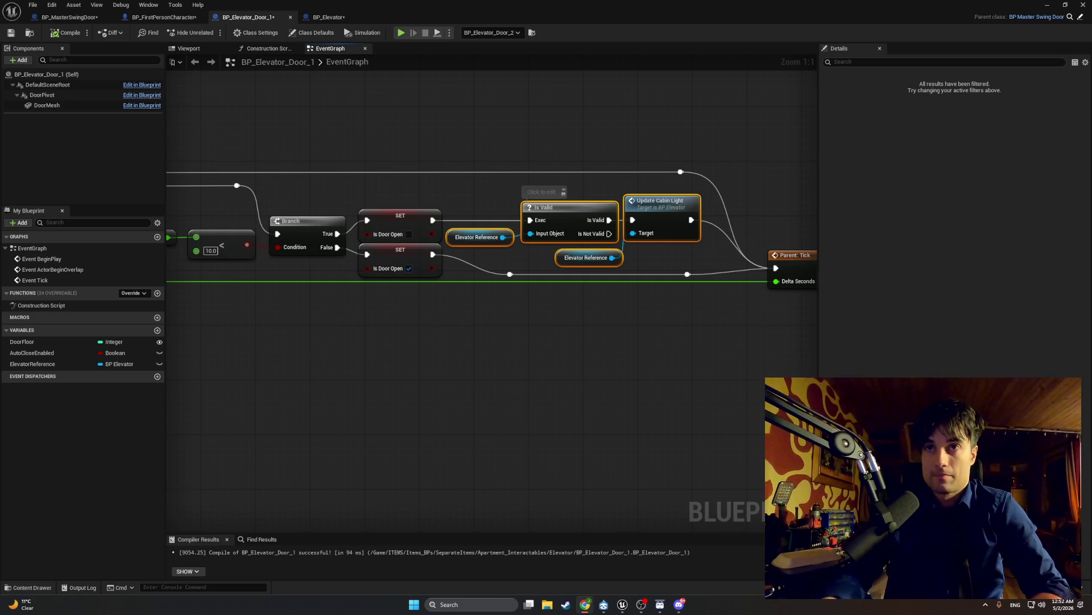
- Delete the bypass reroute knot and its wire, moving the Elevator Reference getter aside
click(509, 274)
drag(686, 272, 688, 273)
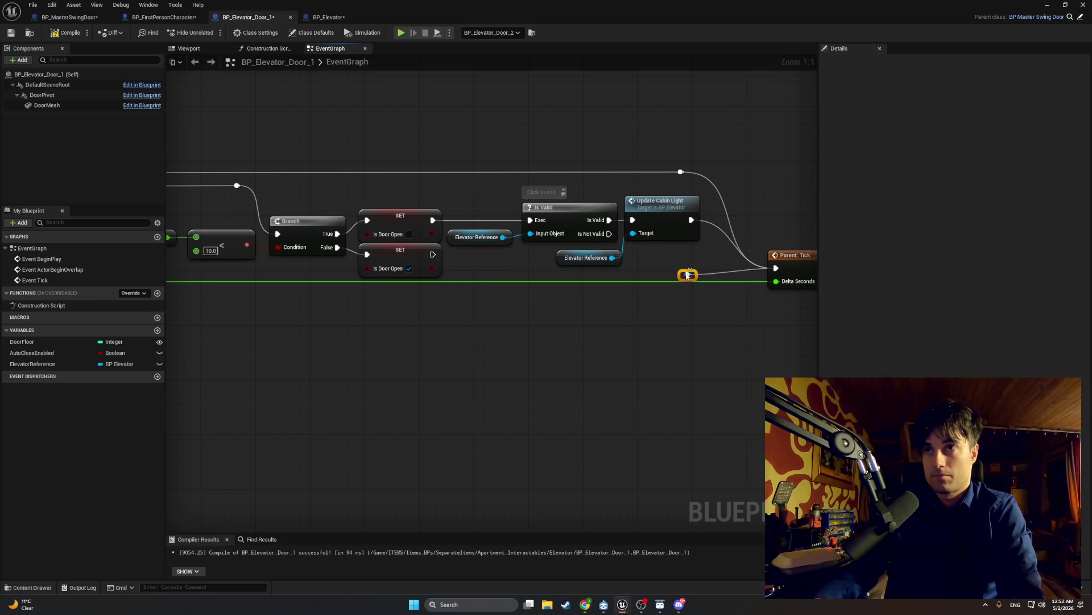
key(Delete)
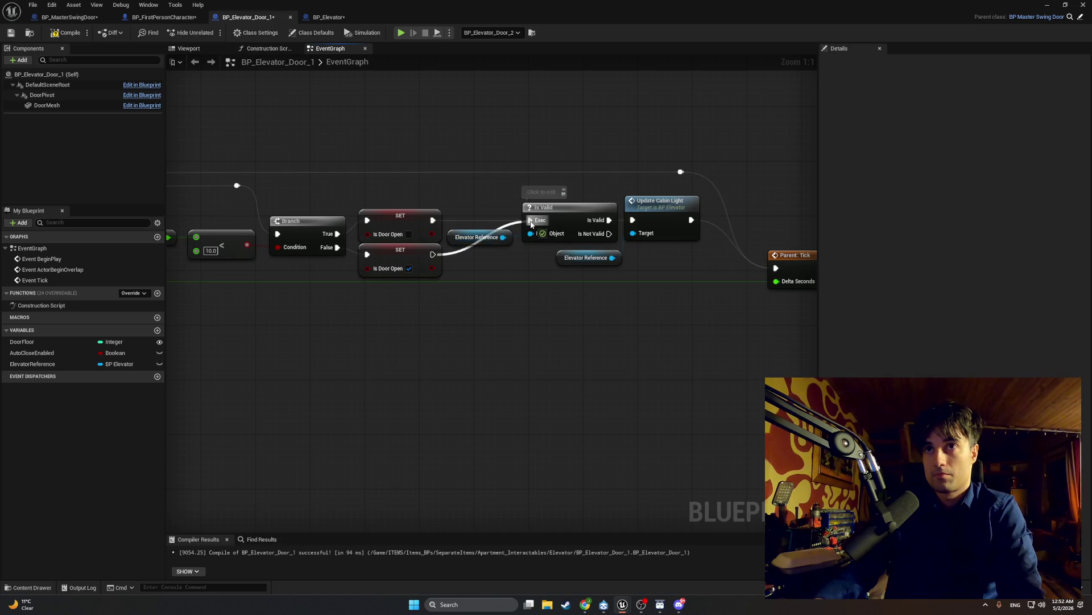
drag(455, 243, 461, 266)
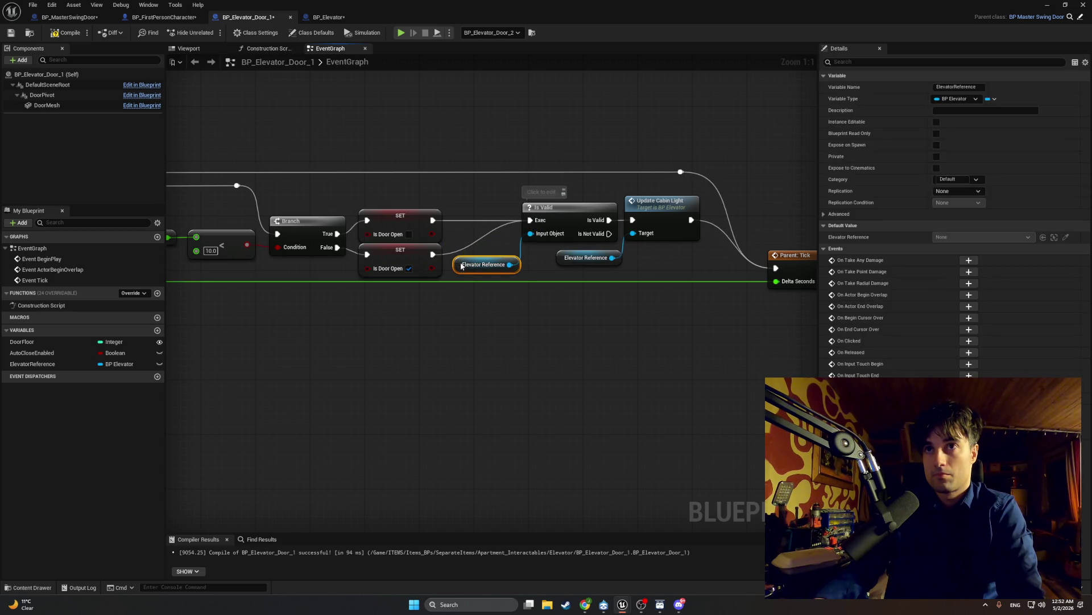
click(494, 196)
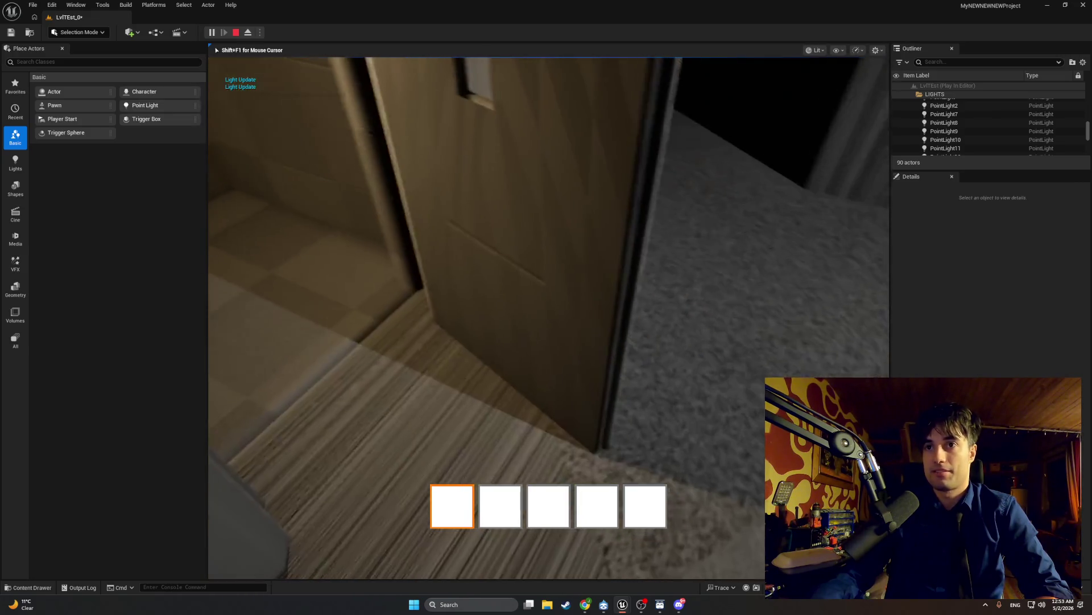
- Stop the play test, connect Is Not Valid to Parent: Tick, then minimize the Blueprint
key(Escape)
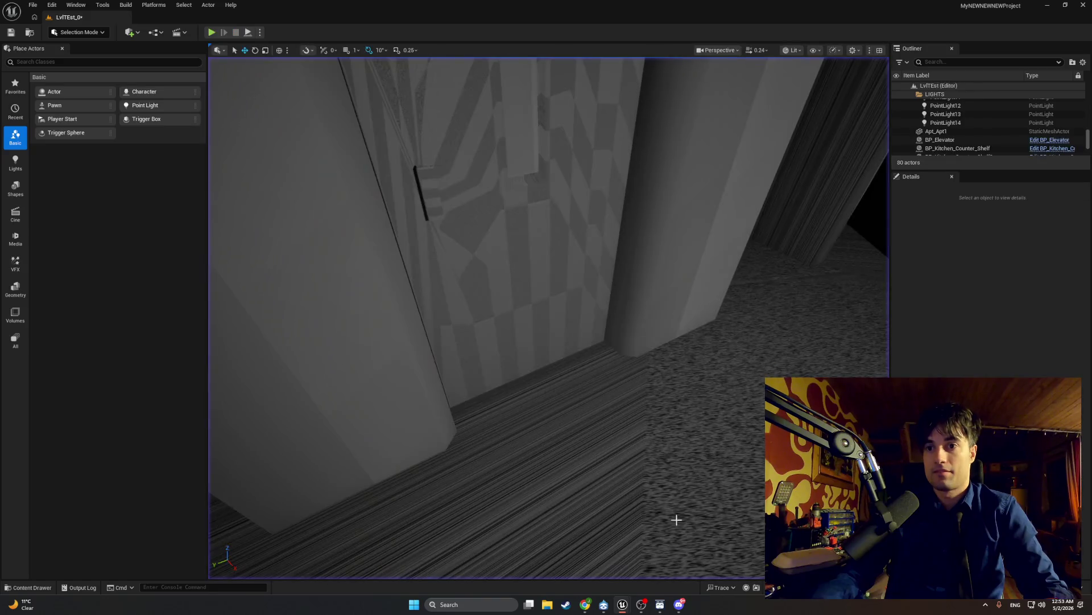
mouse_move(622, 605)
click(647, 571)
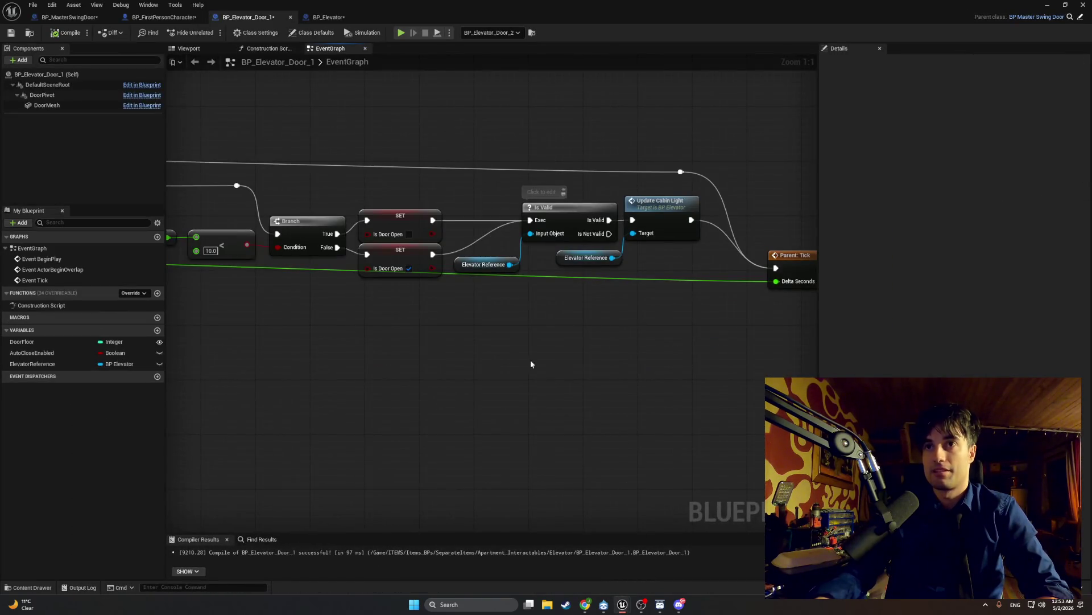
mouse_move(494, 356)
mouse_down()
mouse_move(836, 387)
mouse_move(407, 362)
mouse_up()
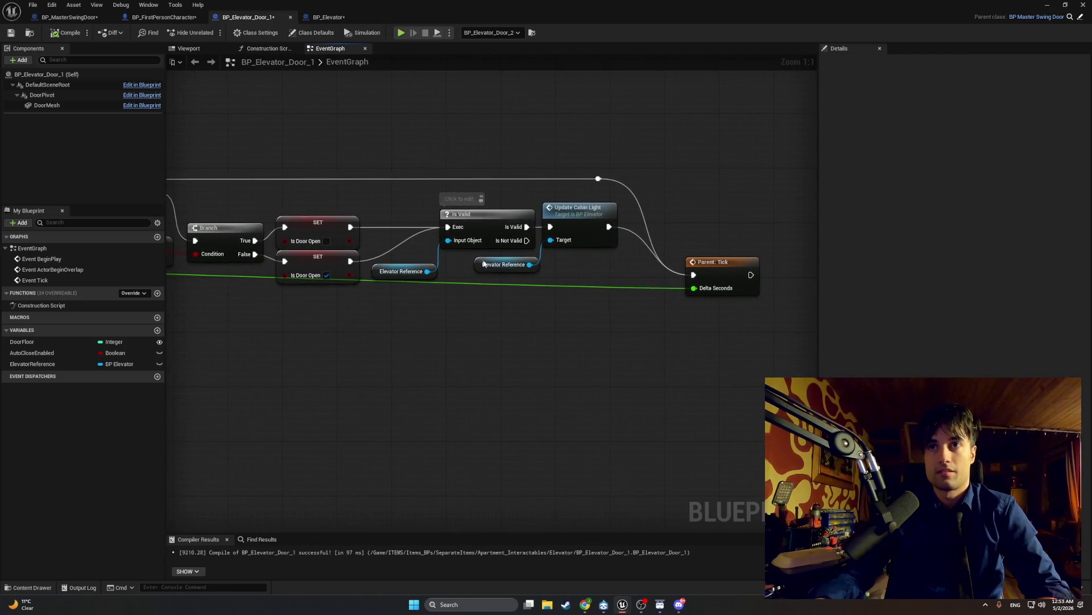
mouse_move(523, 244)
mouse_down()
mouse_move(690, 278)
mouse_move(680, 286)
mouse_up()
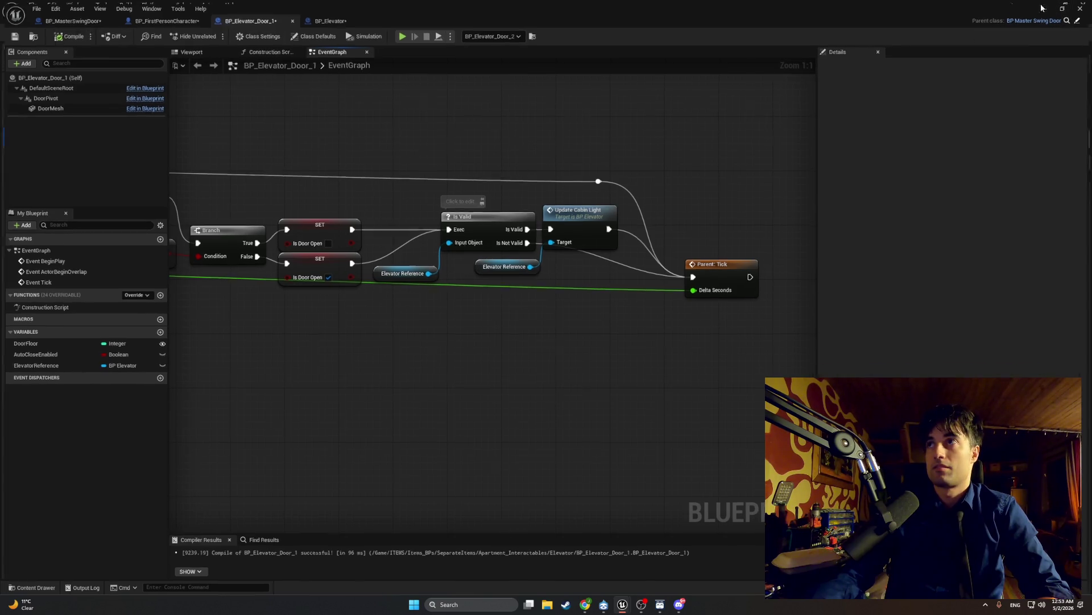
click(1043, 8)
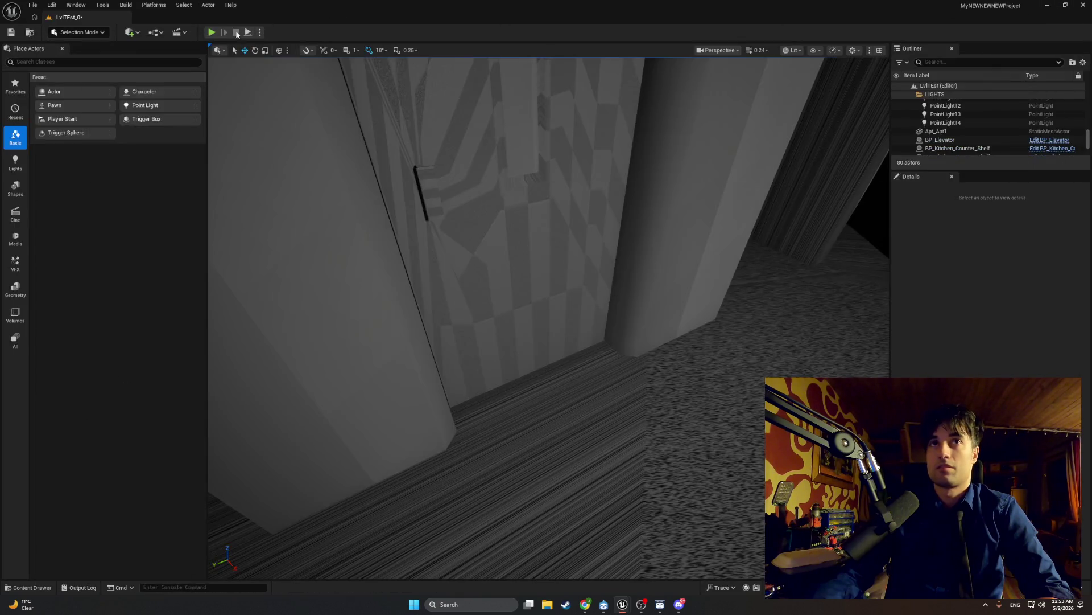
- Play the level, walk through the elevator door into the dark room, then return to BP_Elevator_Door_1
click(212, 33)
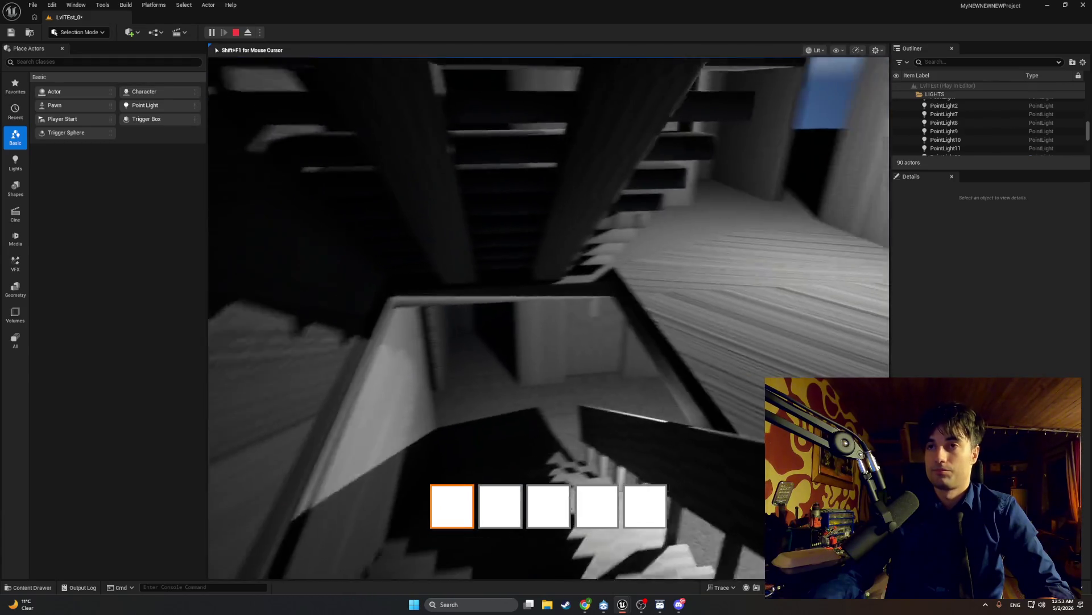
key(w)
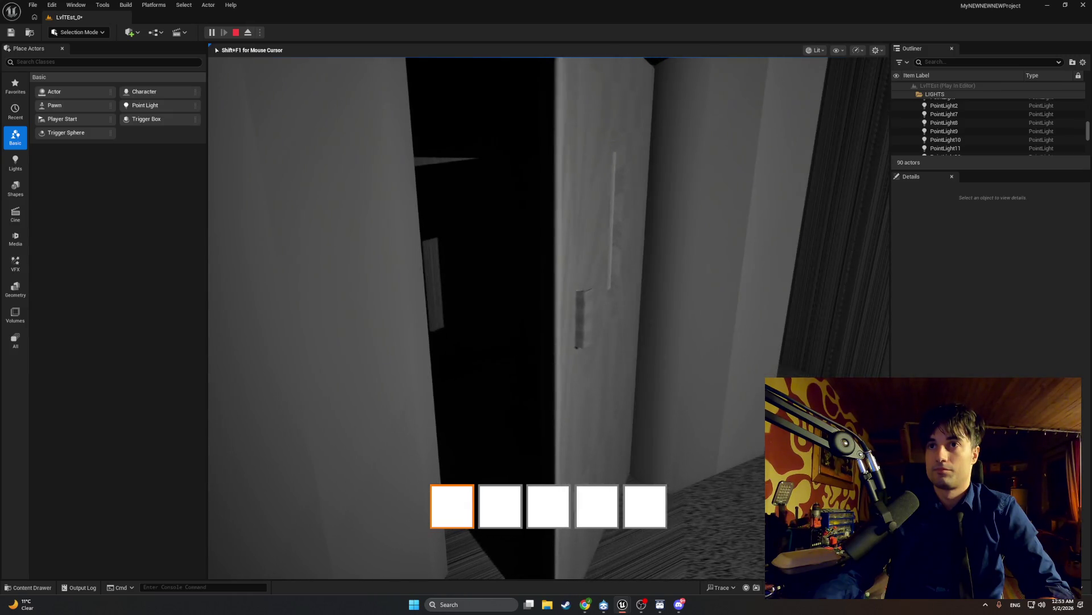
key(w)
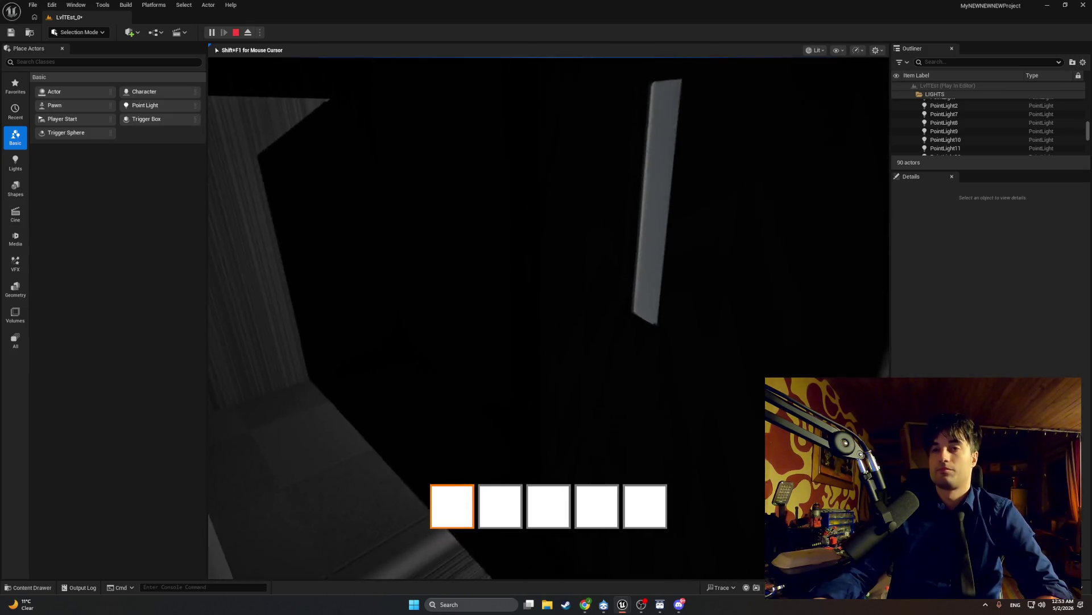
key(shift+F1)
key(Escape)
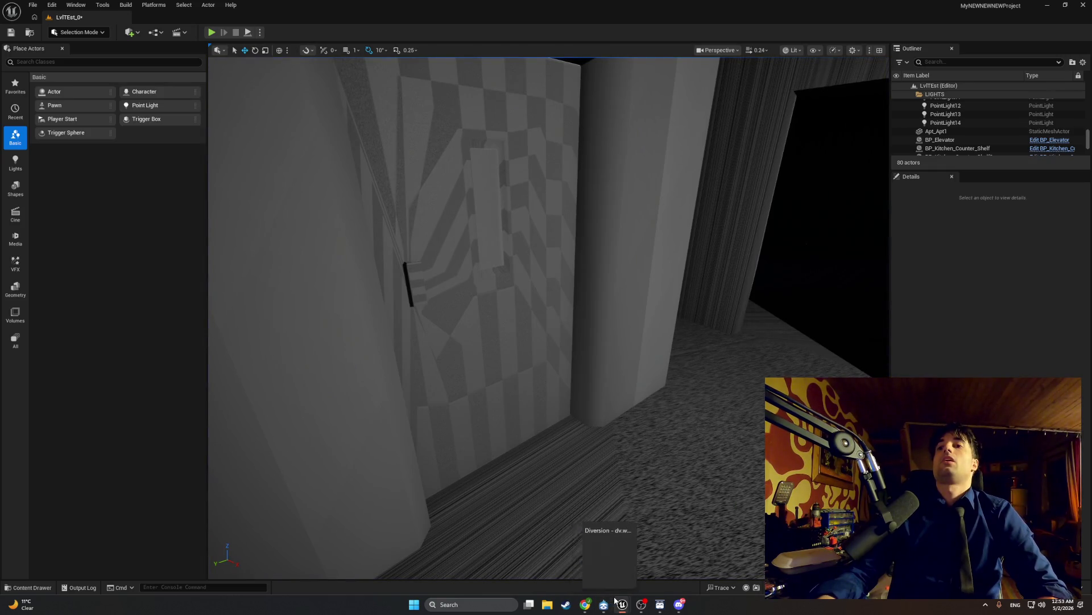
mouse_move(617, 600)
click(637, 574)
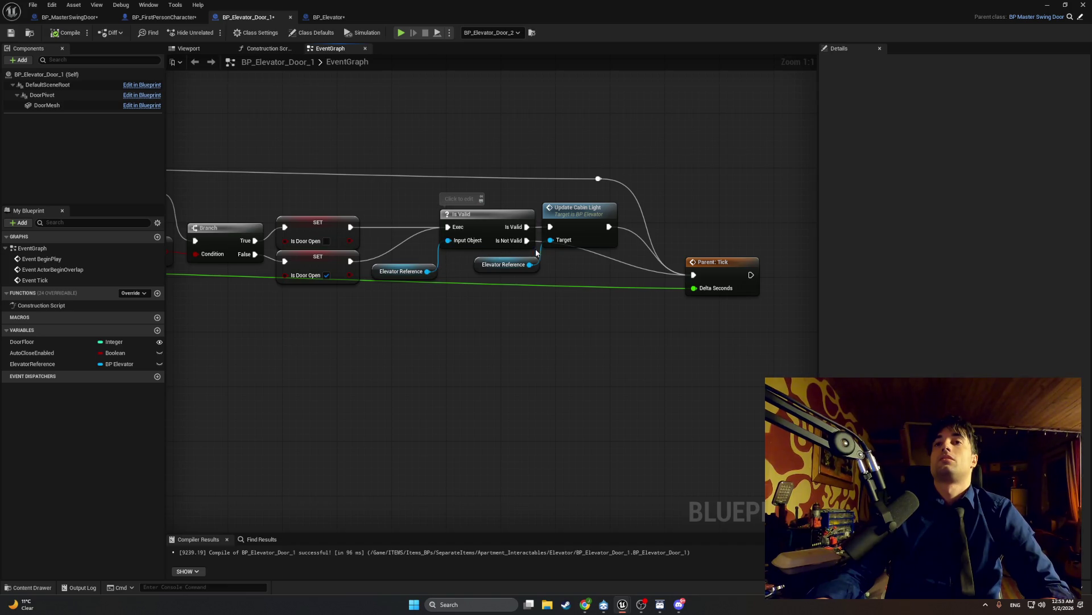
- Add a reroute knot before Parent: Tick, move Parent: Tick right, and shift the top knot right
double_click(586, 248)
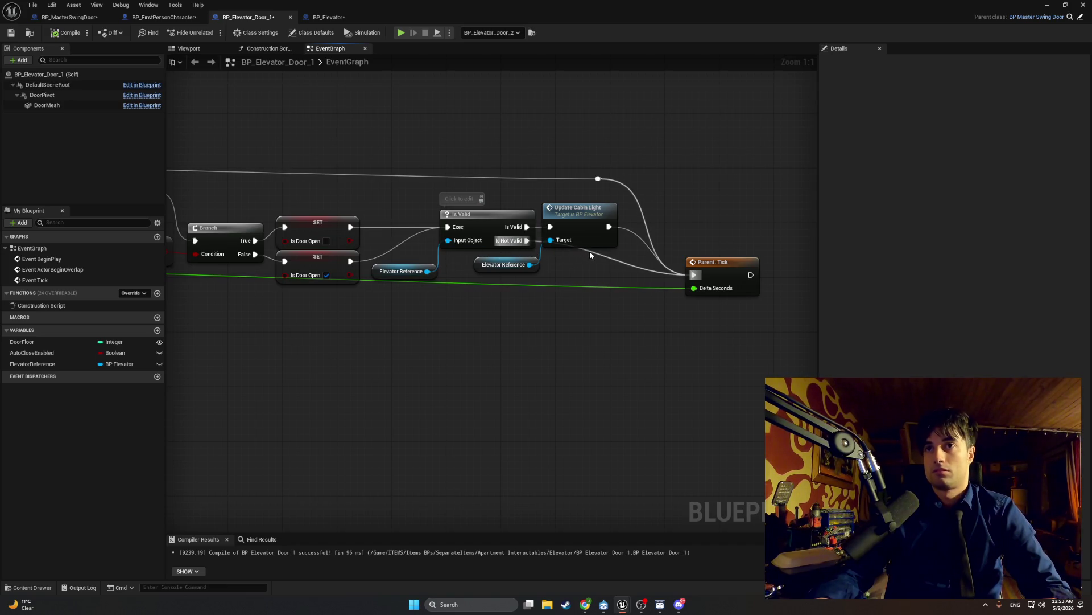
drag(589, 251, 568, 271)
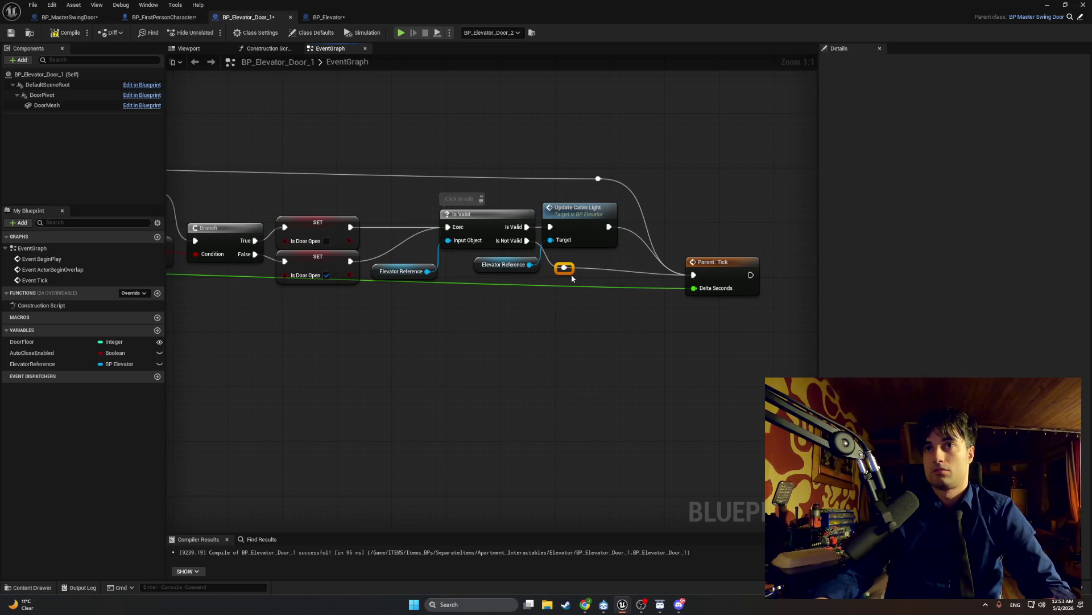
drag(694, 261, 809, 261)
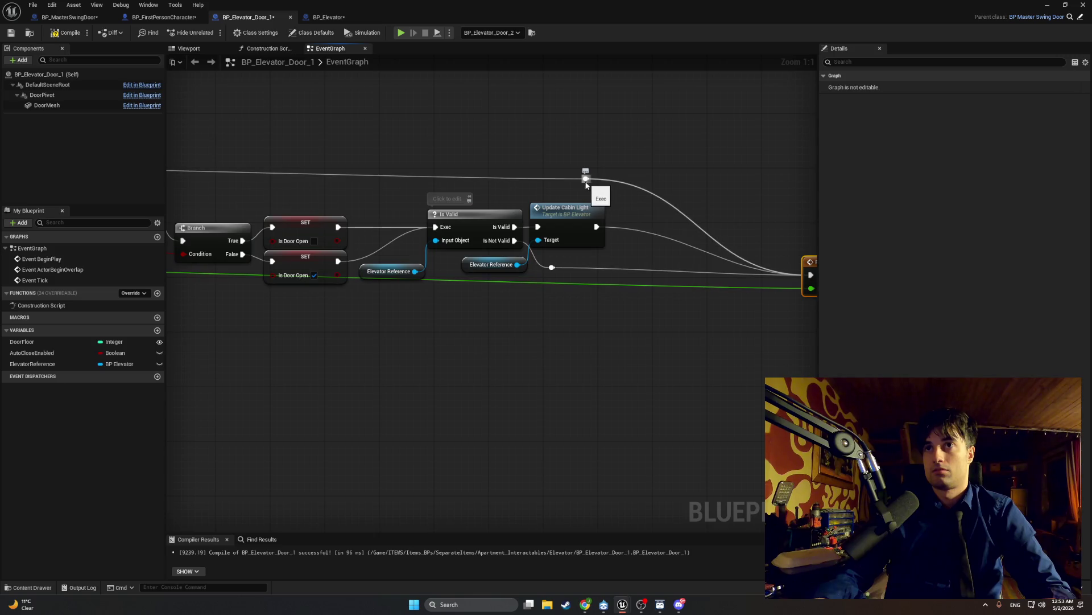
drag(586, 179, 737, 178)
- Place the Elevator Reference getter beside Update Cabin Light and screenshot the tidied graph
mouse_move(462, 190)
mouse_down()
mouse_move(702, 186)
mouse_move(647, 185)
mouse_up()
drag(398, 193, 749, 171)
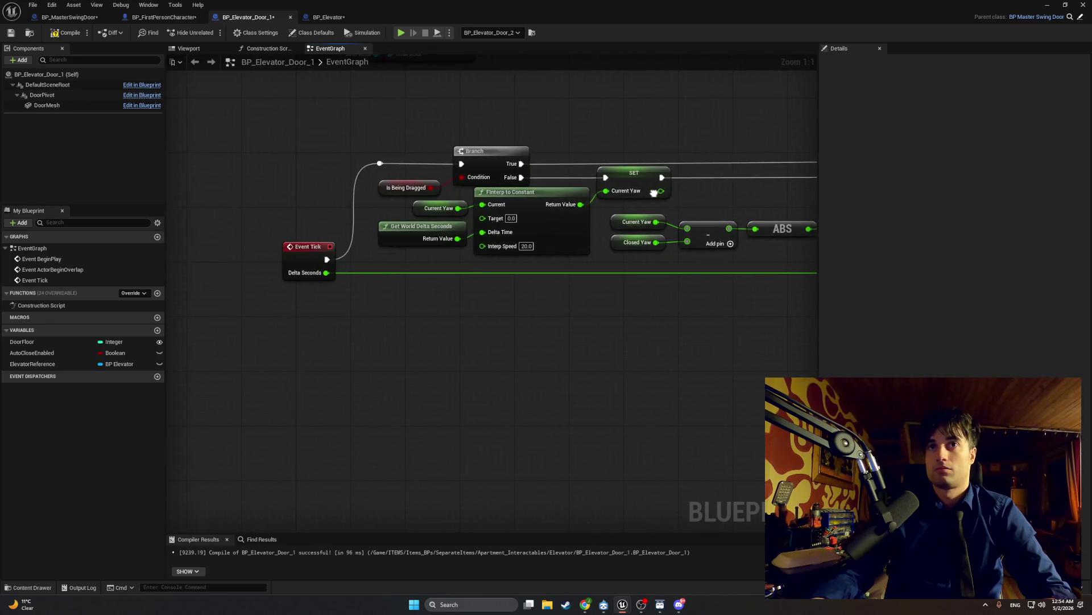
drag(597, 186, 139, 190)
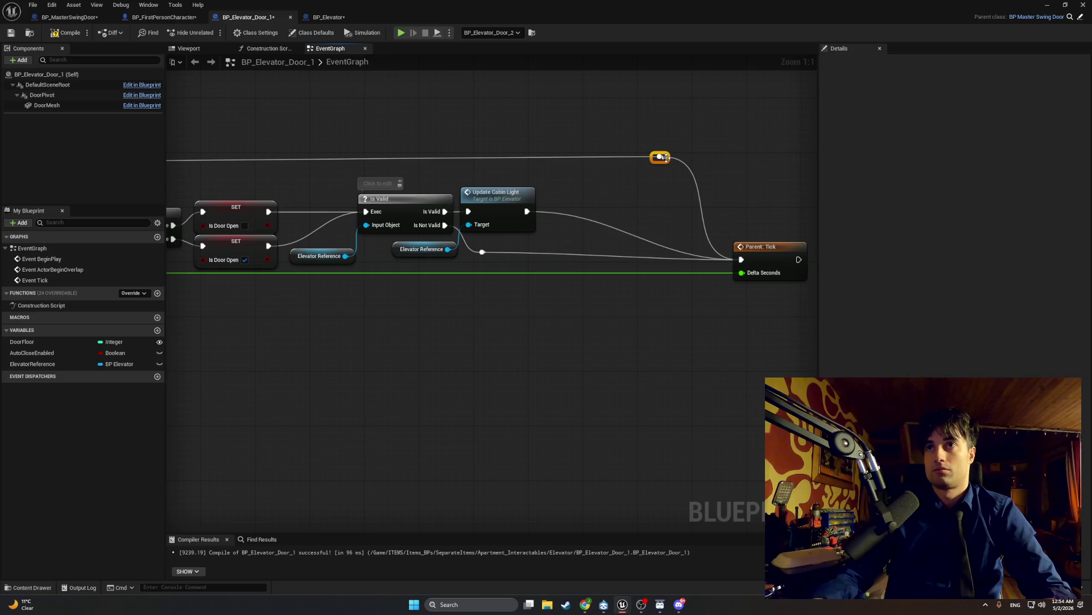
drag(666, 169, 666, 175)
drag(555, 205, 613, 200)
drag(419, 246, 510, 234)
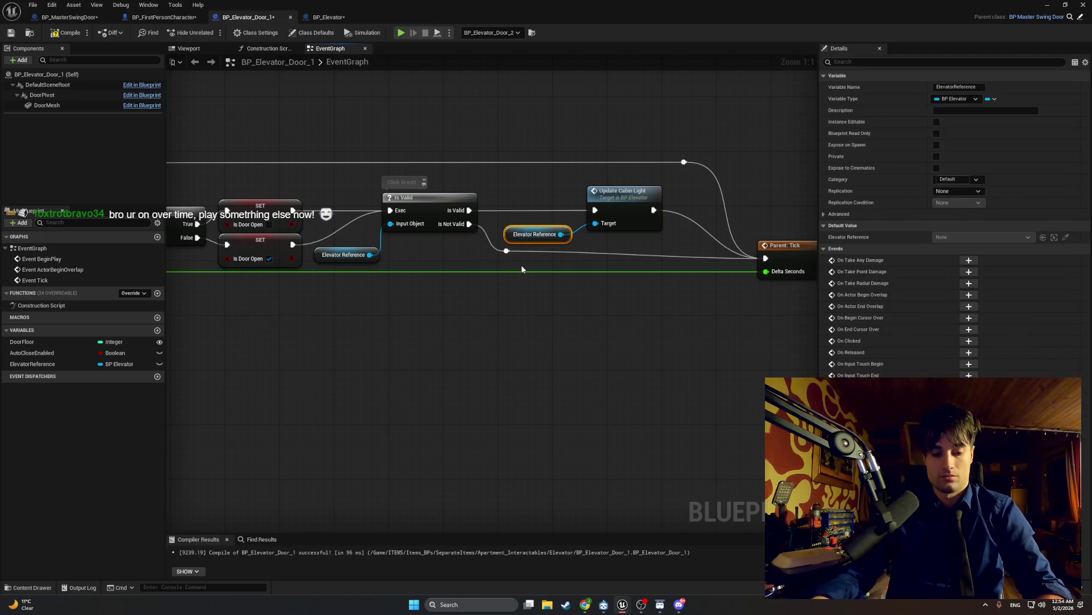
key(super+shift+s)
mouse_move(212, 290)
mouse_down()
mouse_move(510, 134)
mouse_move(813, 135)
mouse_up()
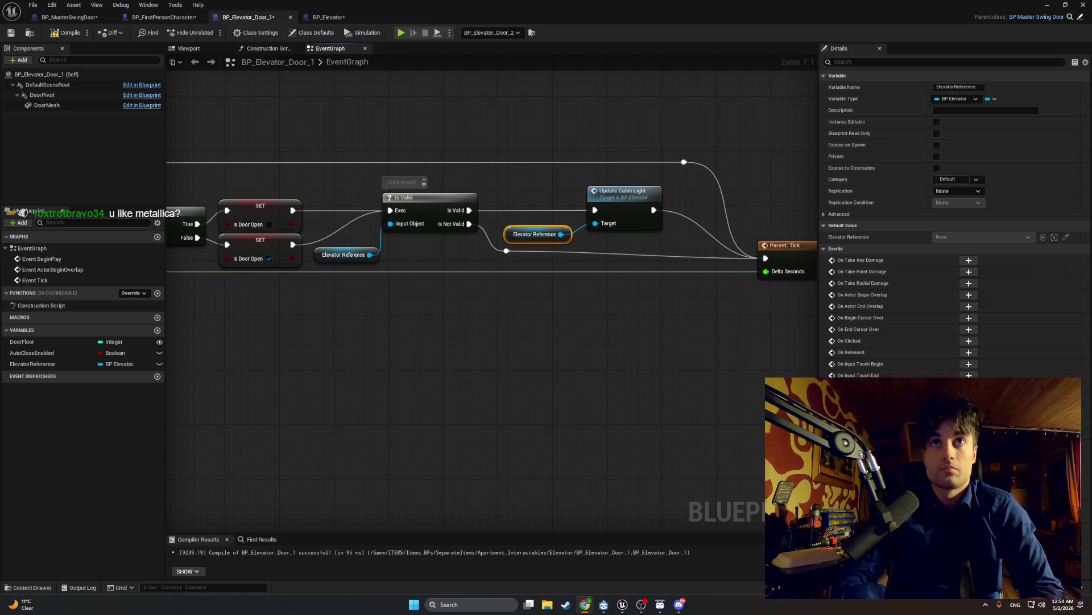
- Compile BP_Elevator_Door_1 twice from the toolbar Compile button
click(59, 33)
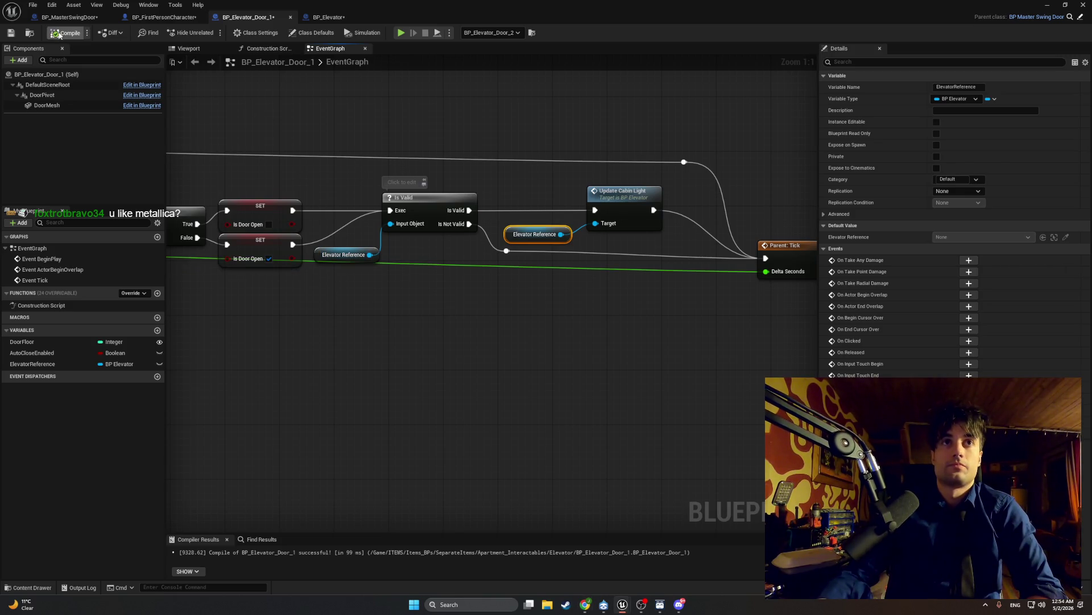
click(59, 32)
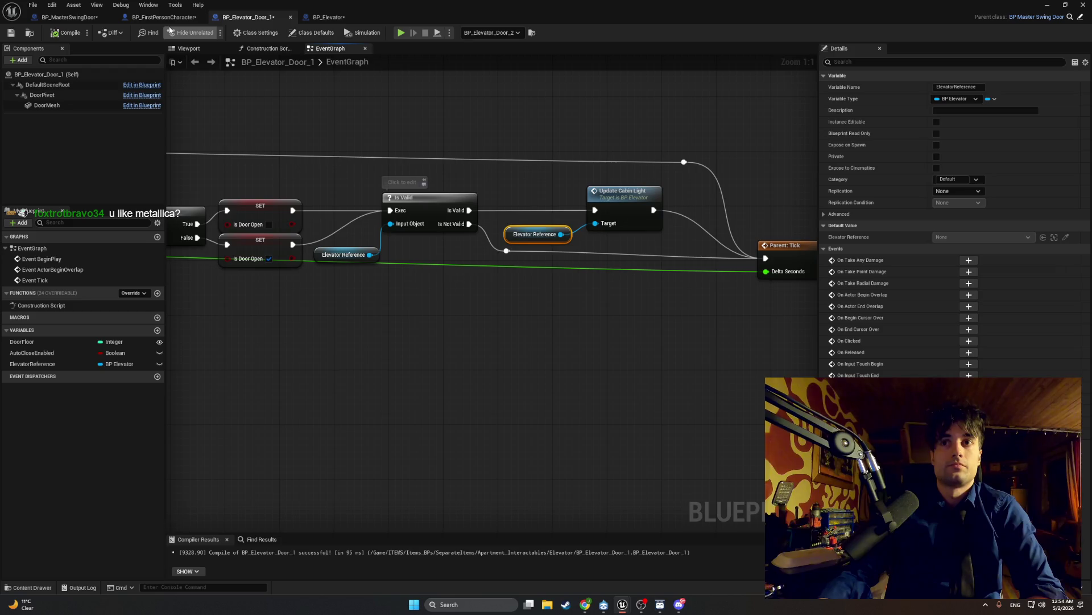
- View BP_MasterSwingDoor's StartDoorDrag graph, screenshot it, and select its Is Valid and Update Cabin Light nodes
click(67, 17)
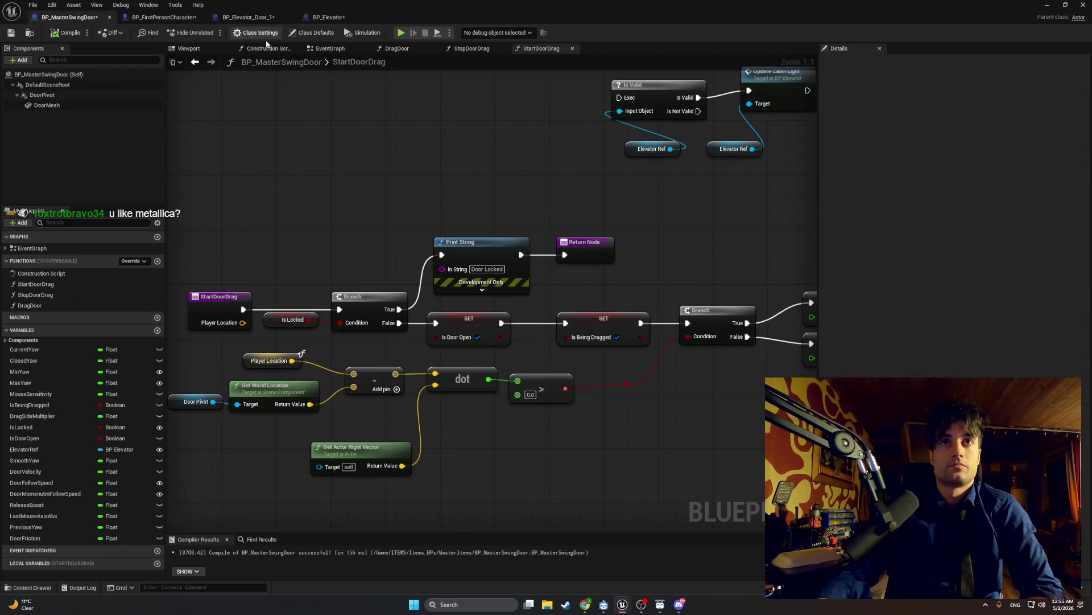
drag(290, 163, 190, 171)
mouse_move(290, 163)
mouse_down()
mouse_move(279, 183)
mouse_move(346, 185)
mouse_move(390, 212)
mouse_up()
scroll(336, 191, down, 1)
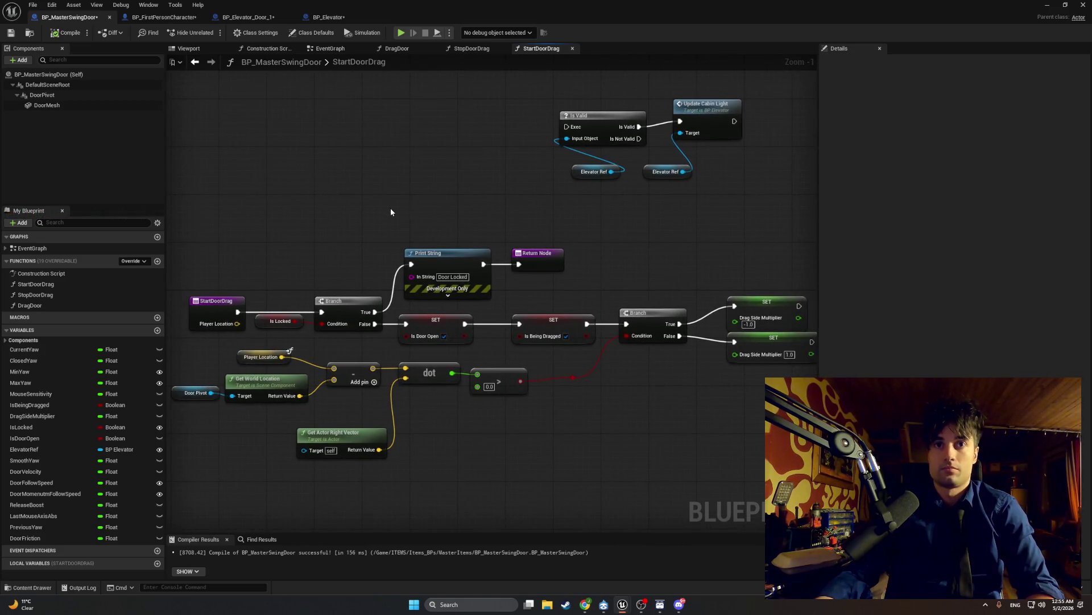
key(super+shift+r)
mouse_move(818, 81)
mouse_down()
mouse_move(611, 314)
mouse_move(168, 481)
mouse_up()
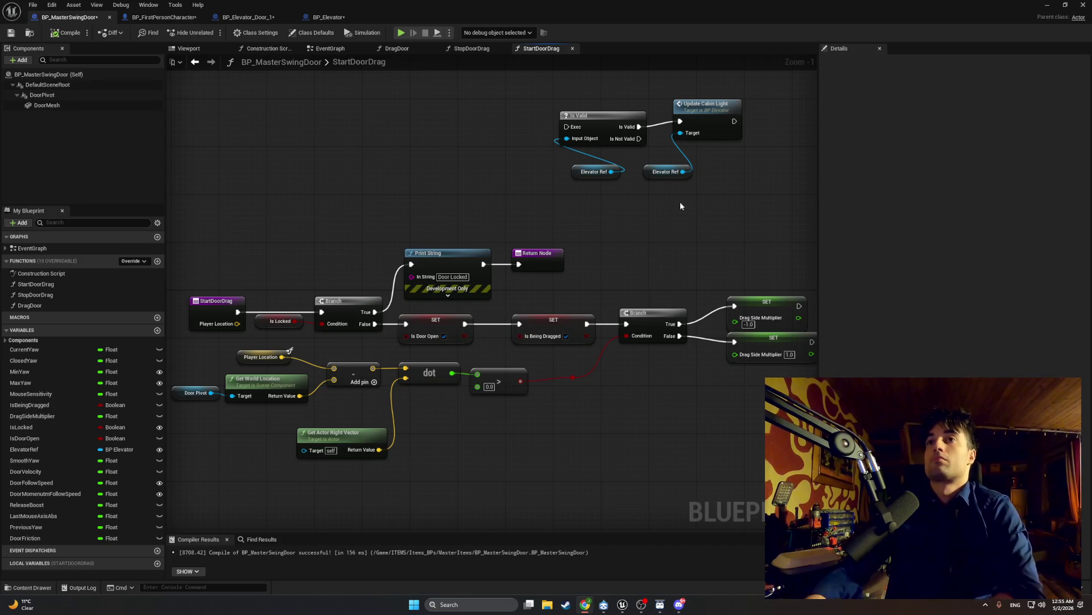
drag(735, 177, 548, 100)
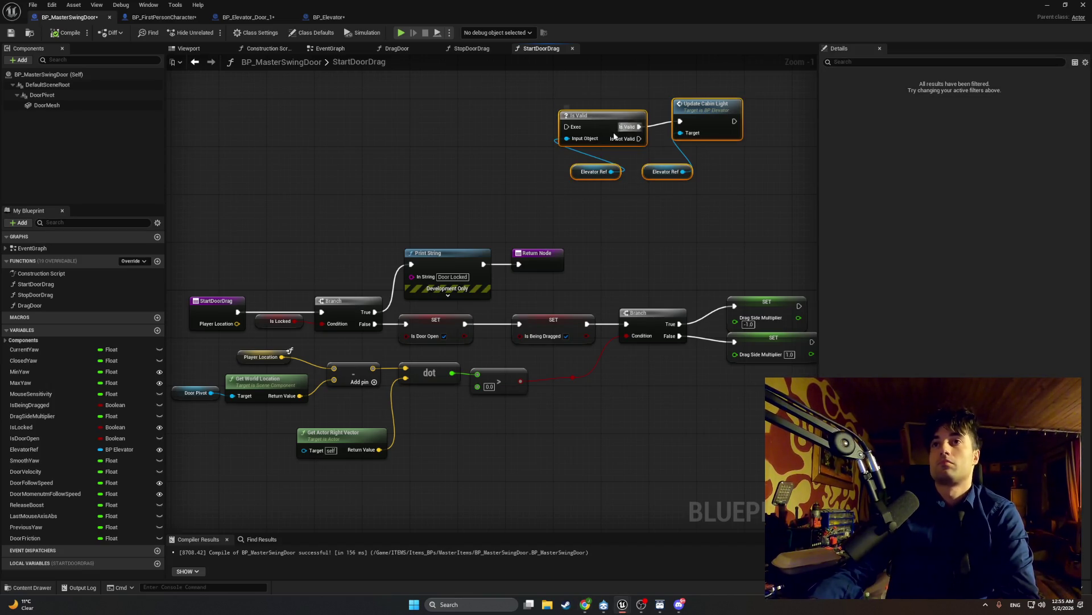
- Delete the cabin light check nodes and the ElevatorRef variable, then compile BP_MasterSwingDoor
key(Delete)
click(77, 447)
key(Delete)
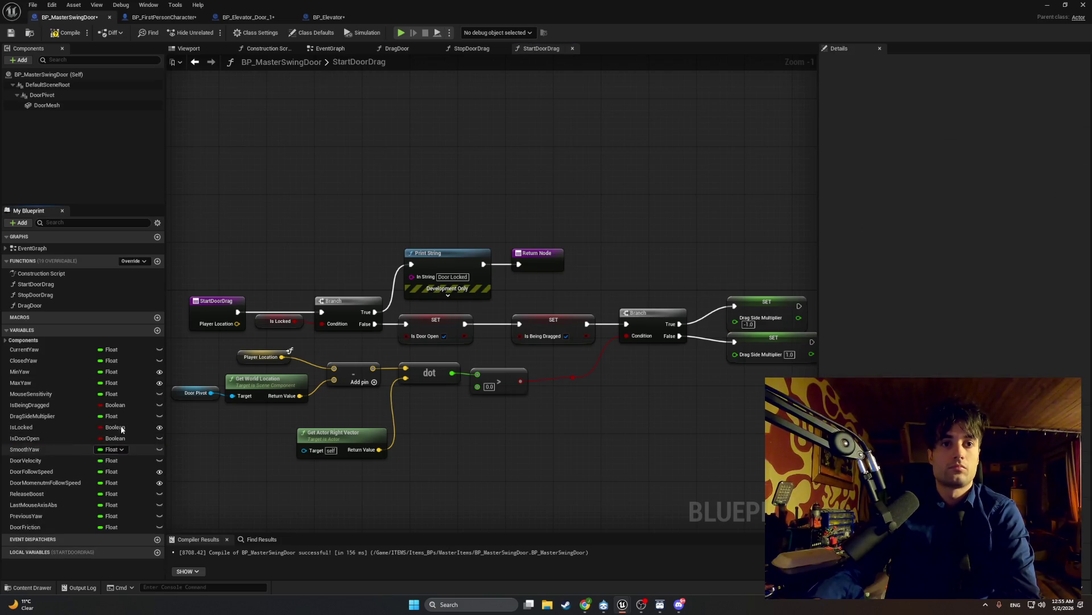
click(65, 32)
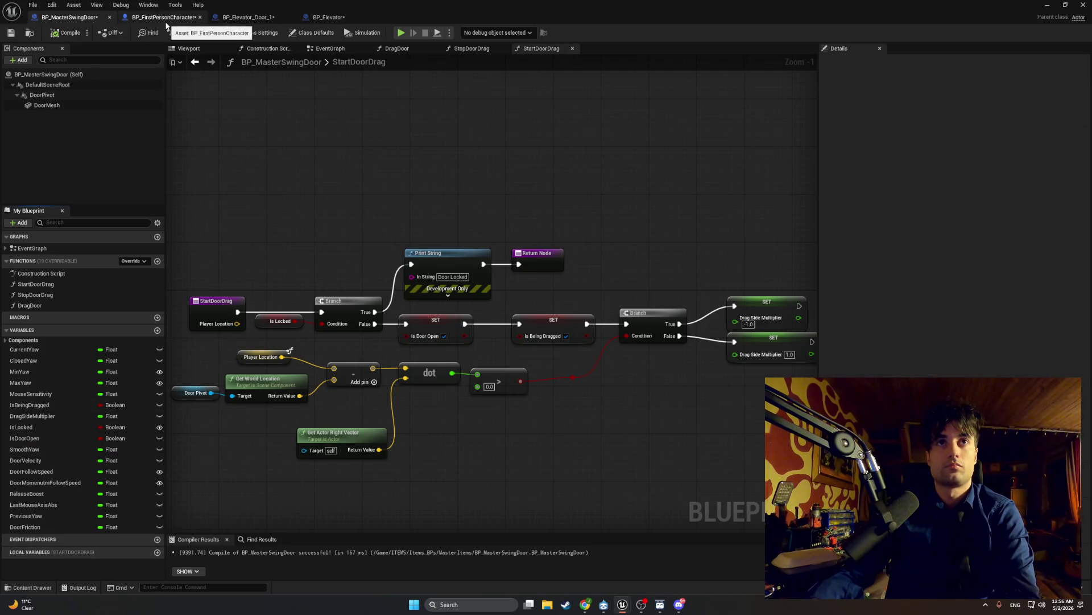
- Return to BP_Elevator_Door_1's event graph
click(164, 17)
click(218, 18)
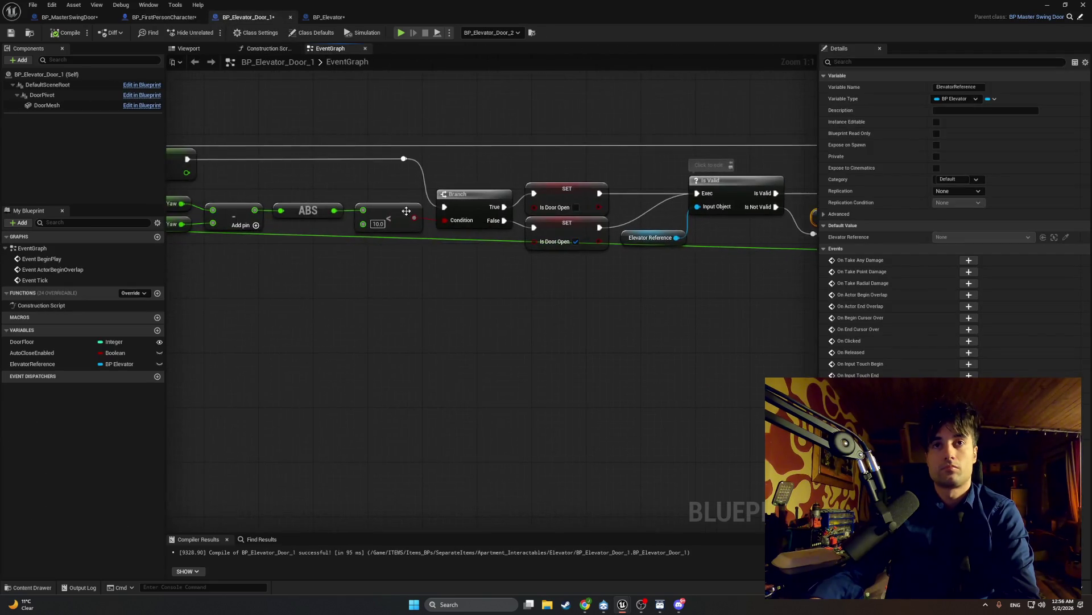
drag(536, 239, 527, 242)
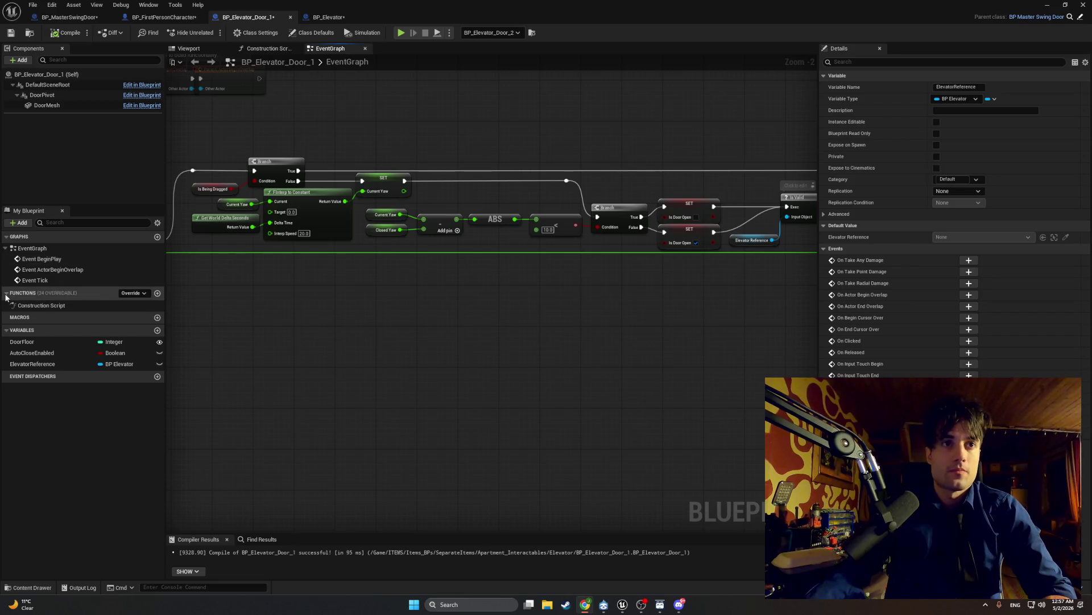
- Override StartDoorDrag in BP_Elevator_Door_1 and add a Start Door Drag call node
click(143, 293)
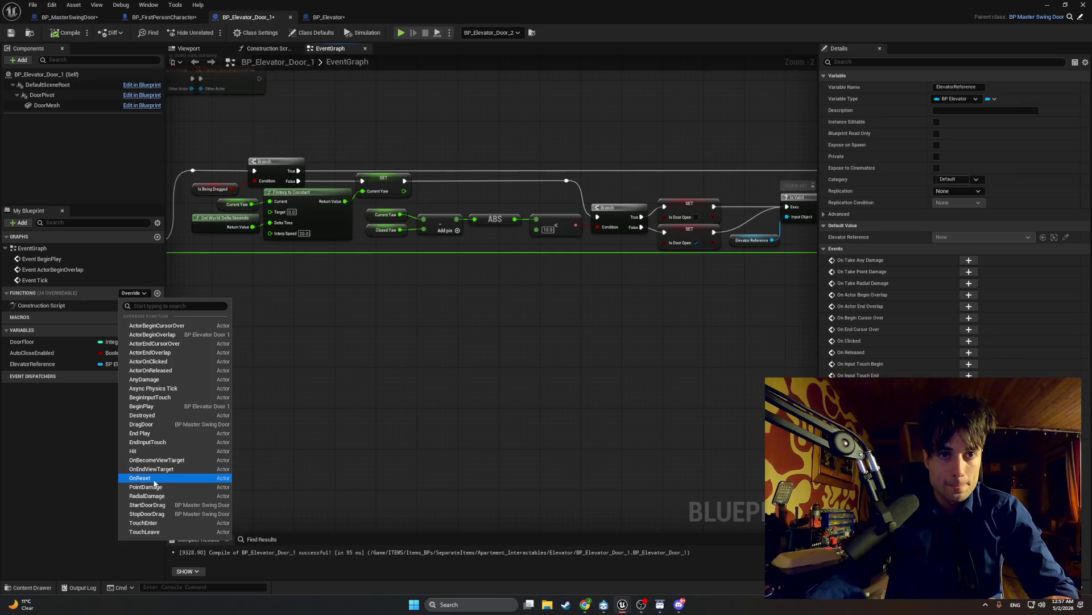
click(158, 504)
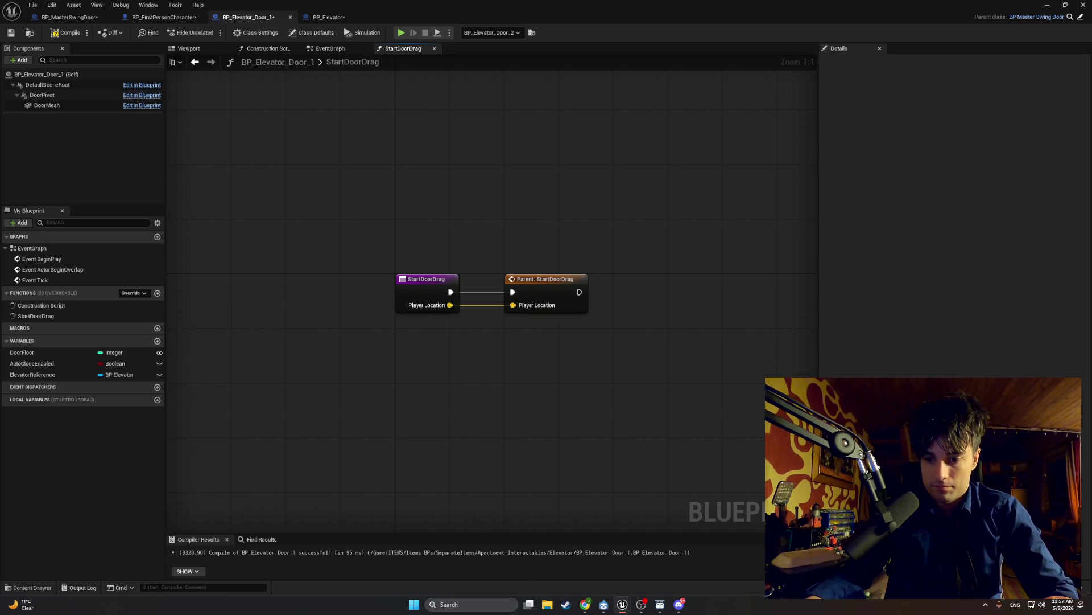
right_click(484, 434)
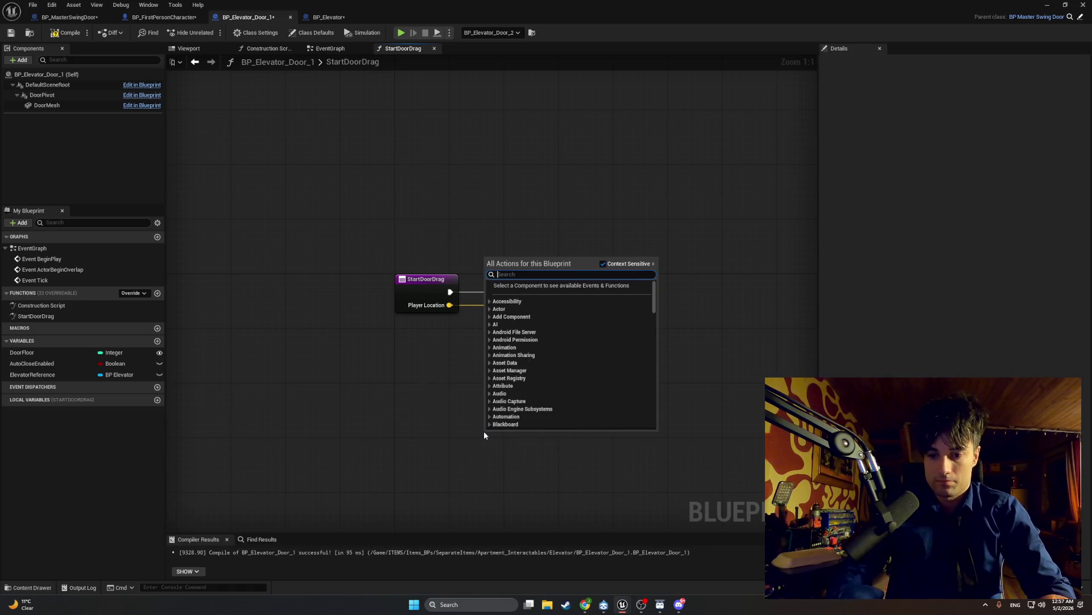
text(call to pa)
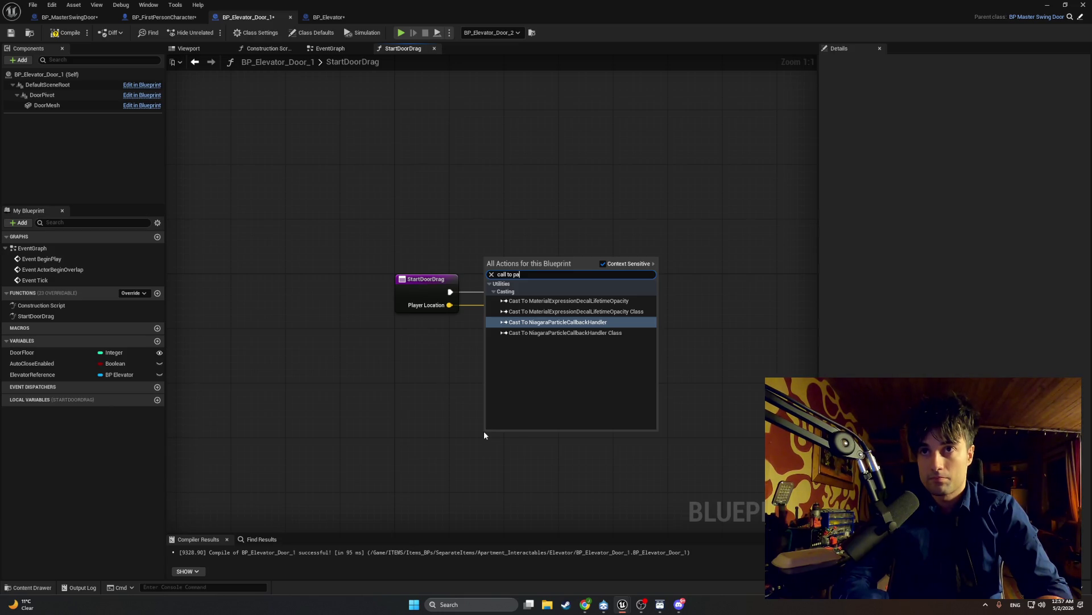
text(rre)
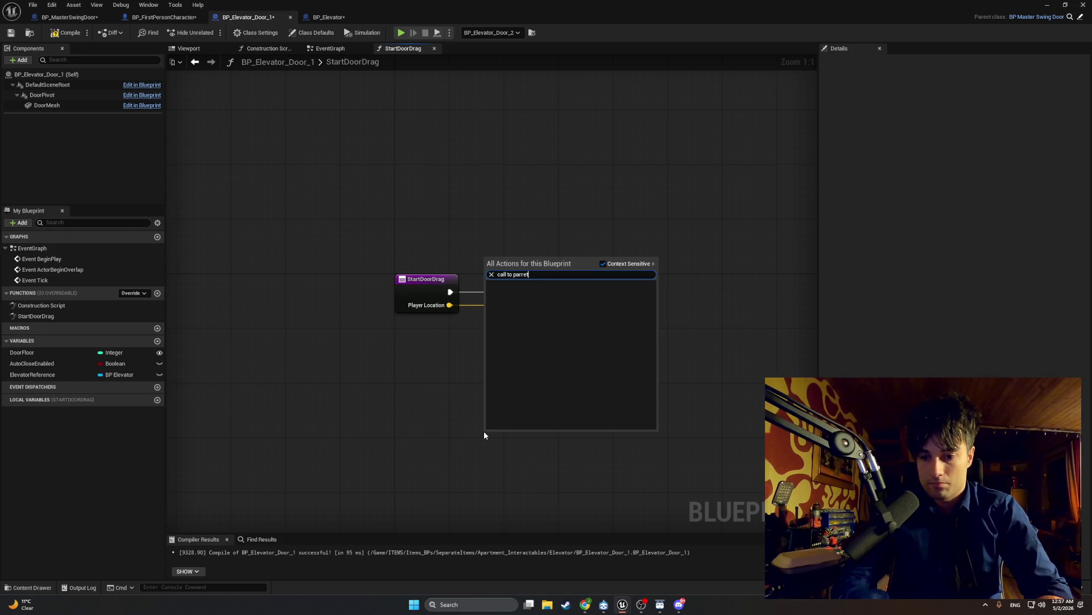
key(ctrl+a)
text(star)
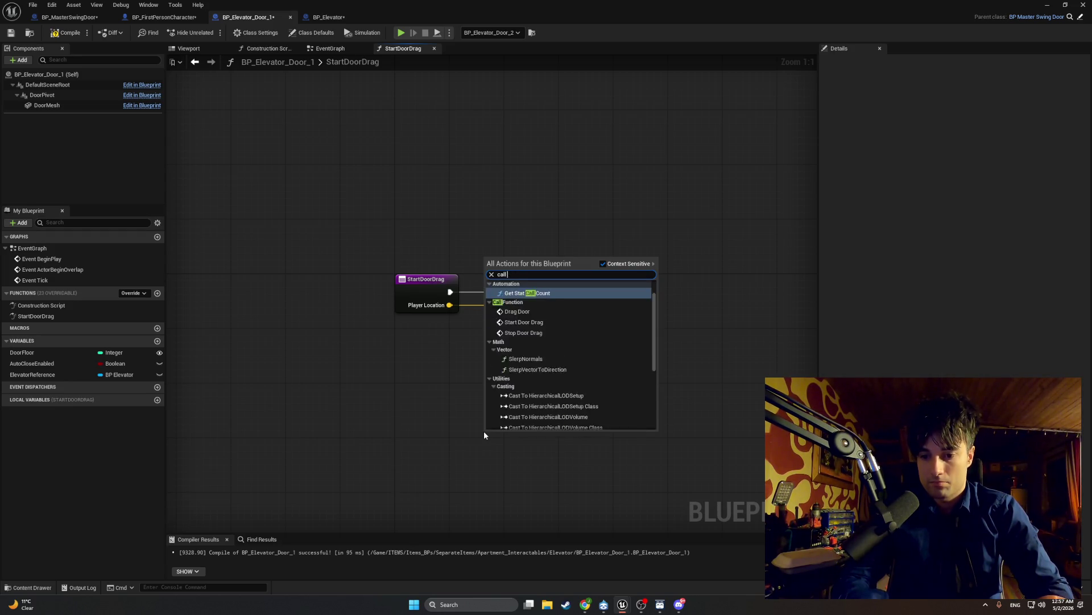
text(t door)
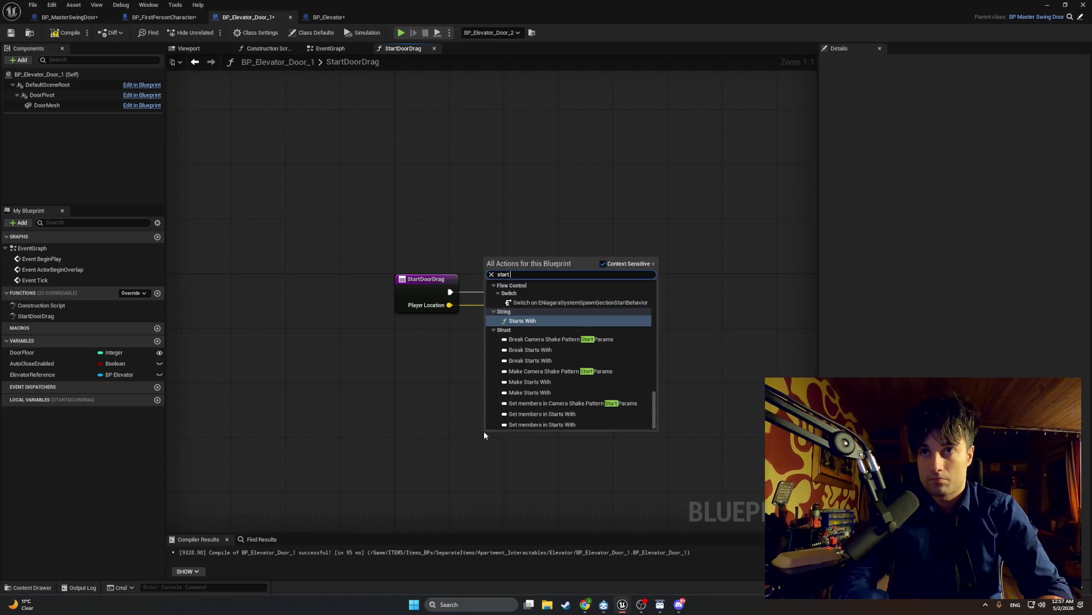
key(Return)
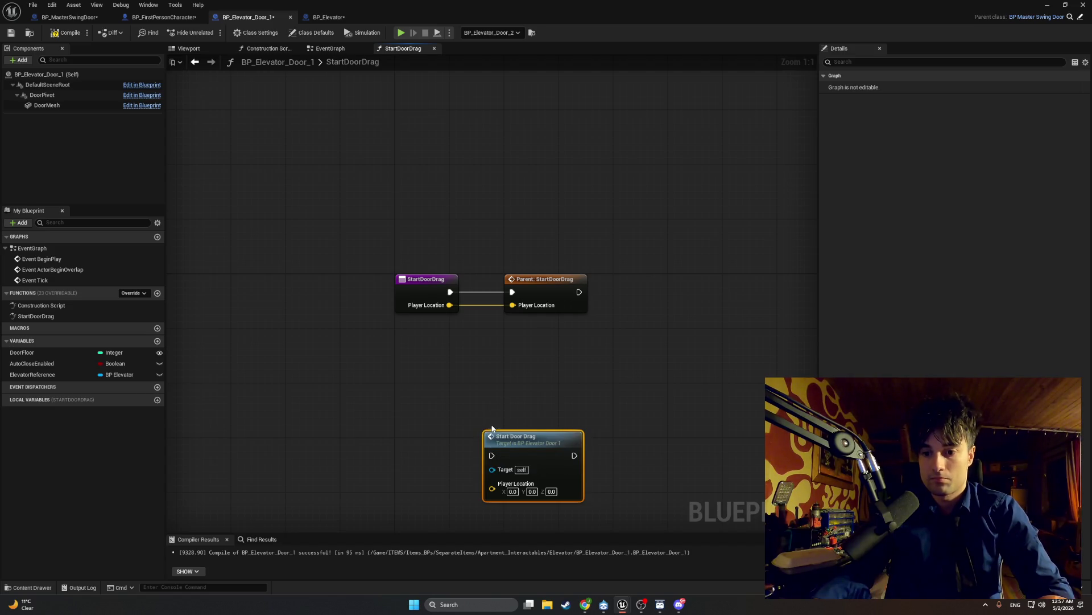
drag(492, 427, 478, 387)
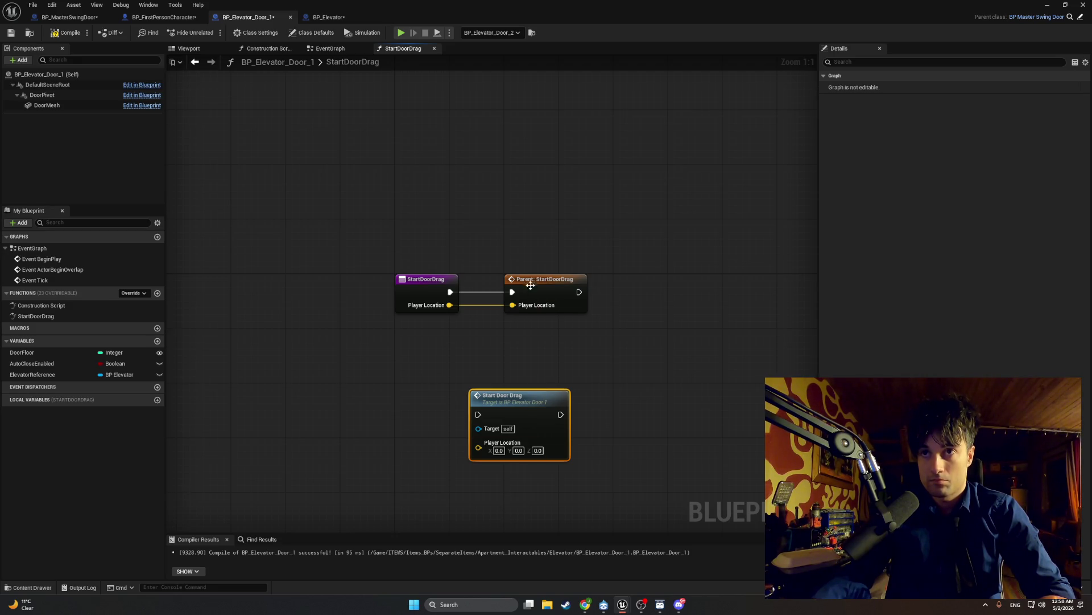
- Move Parent: StartDoorDrag right and delete the extra Start Door Drag node
drag(533, 283, 675, 288)
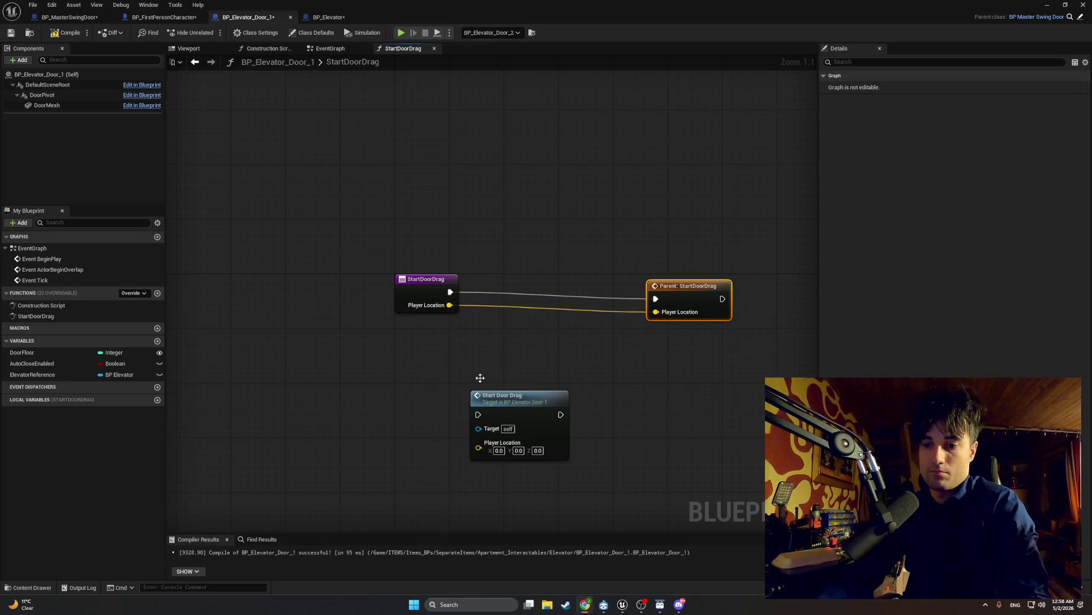
click(521, 403)
key(Delete)
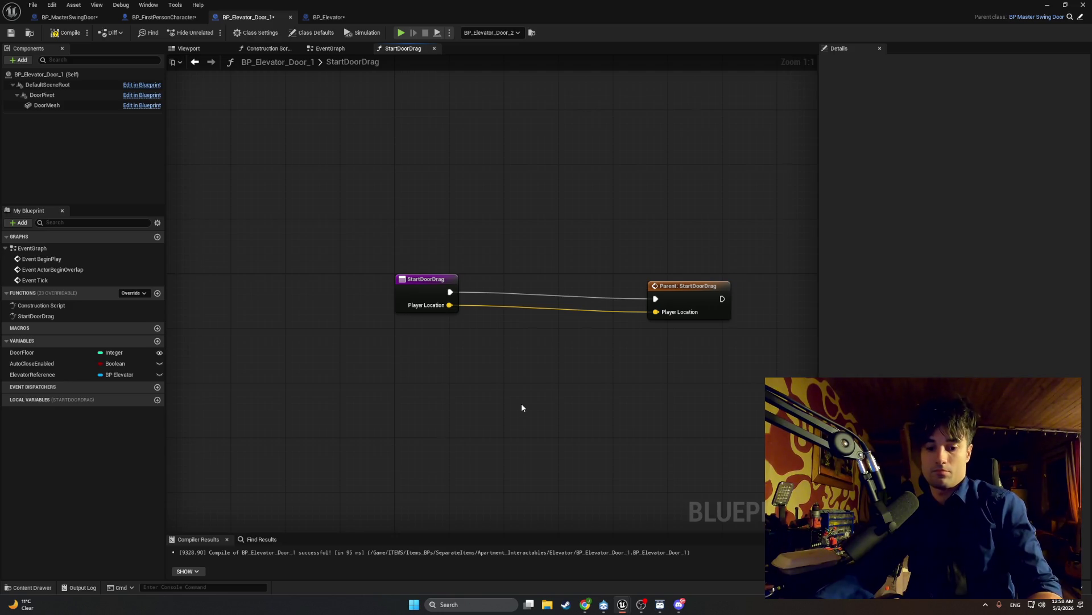
key(super+shift+s)
- Screenshot the override graph and add an Is Valid node below the Parent: StartDoorDrag call
drag(761, 458, 166, 29)
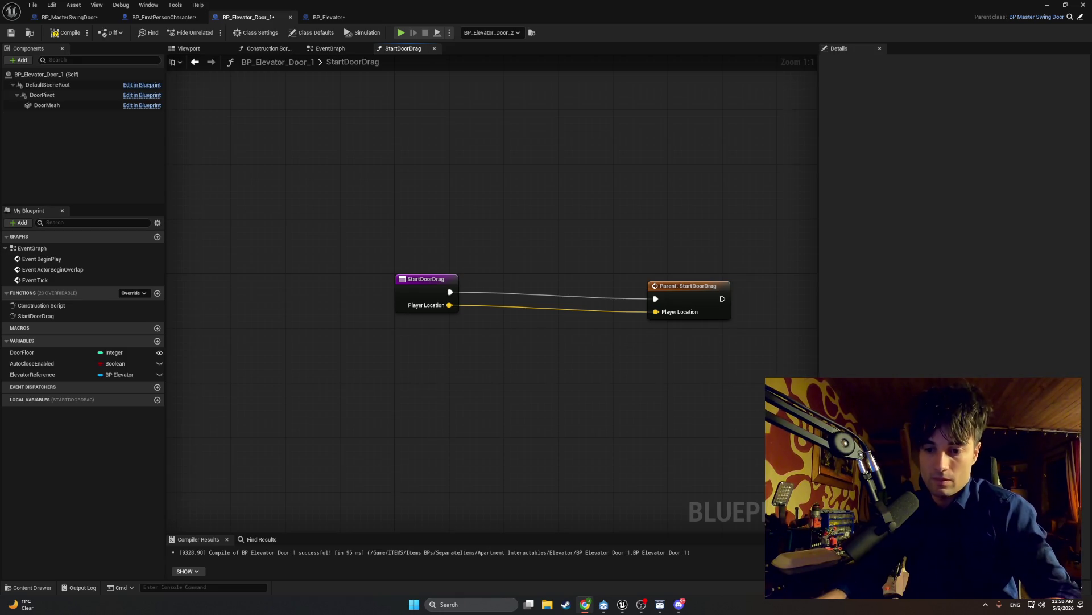
right_click(490, 460)
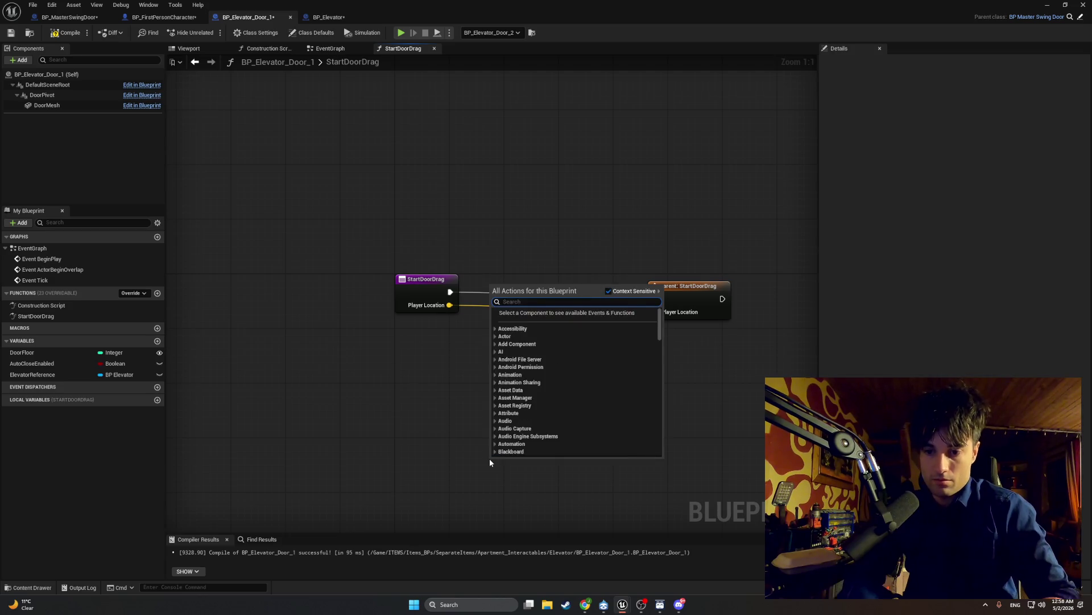
text(is valid)
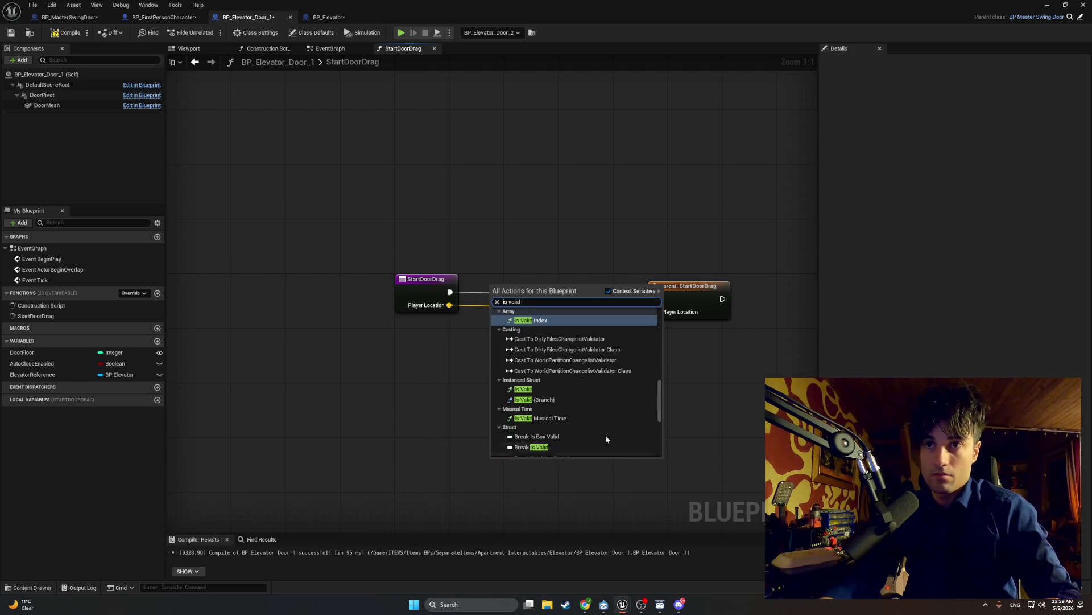
scroll(589, 404, down, 10)
click(550, 397)
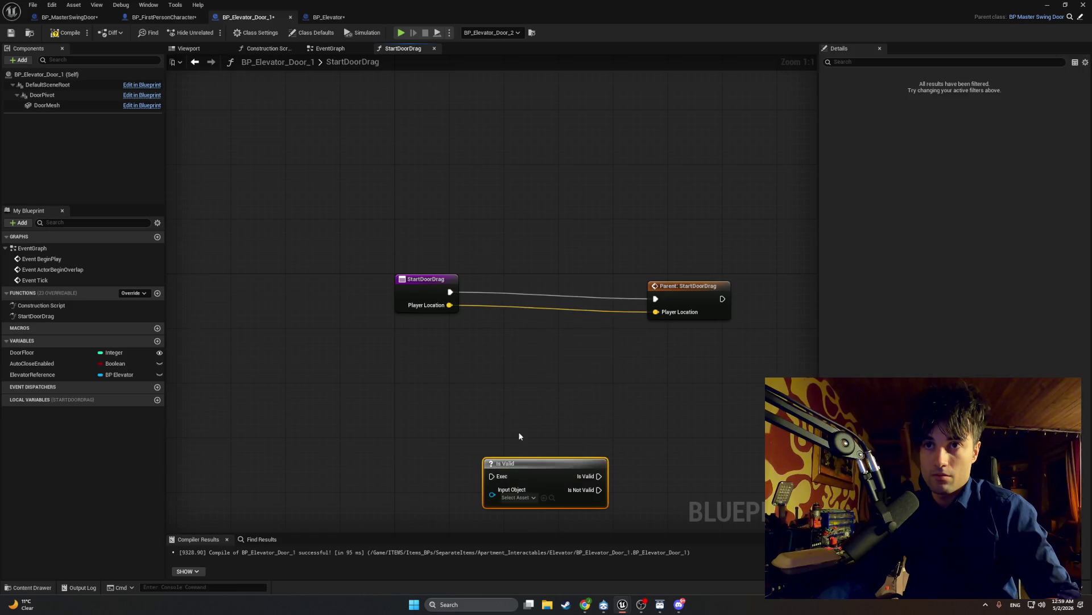
drag(496, 459, 496, 385)
click(453, 384)
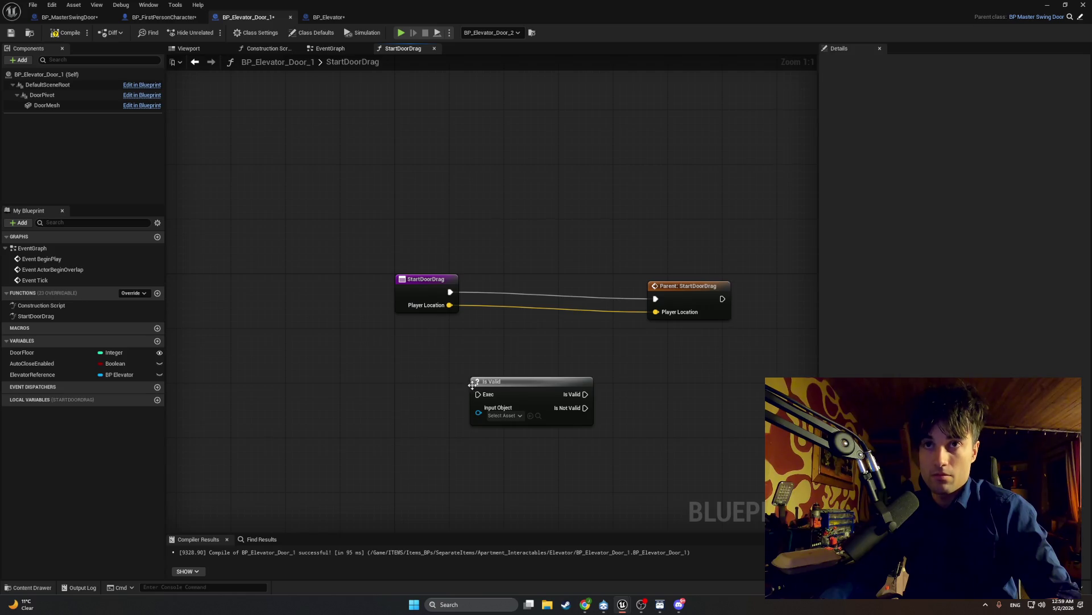
drag(480, 401, 493, 394)
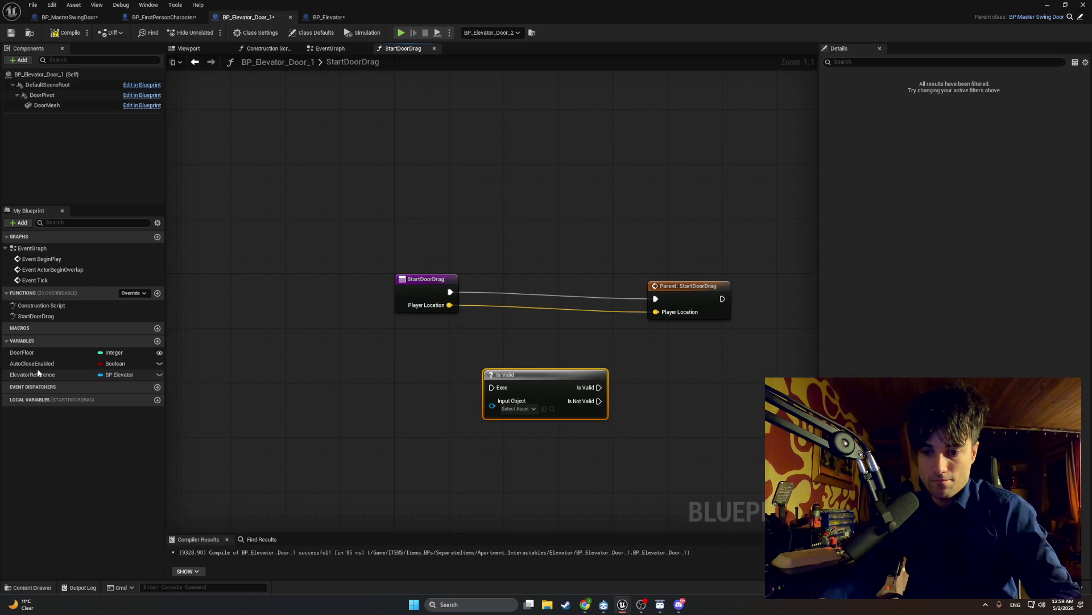
- Place two Elevator Reference getter nodes on the graph, abandoning a trial 'print' search
drag(599, 387, 652, 389)
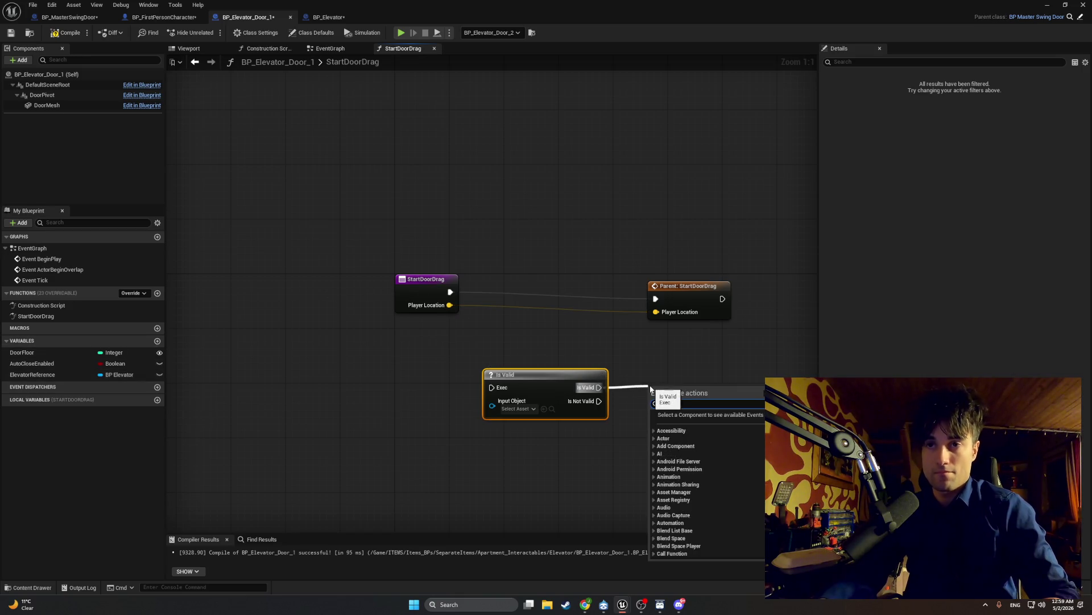
text(print)
click(635, 374)
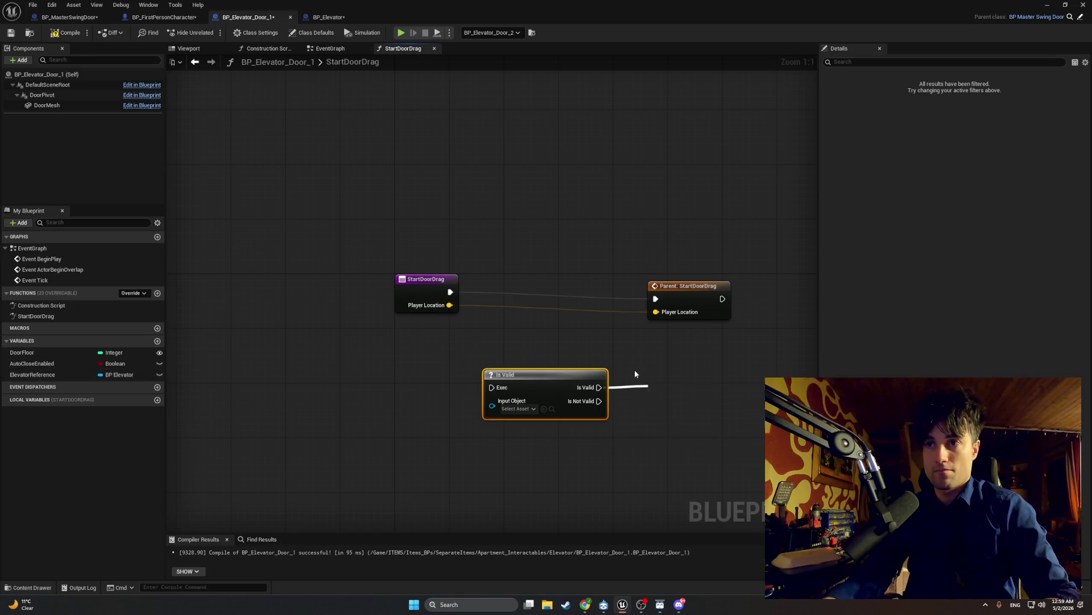
click(612, 419)
drag(31, 374, 327, 391)
click(367, 412)
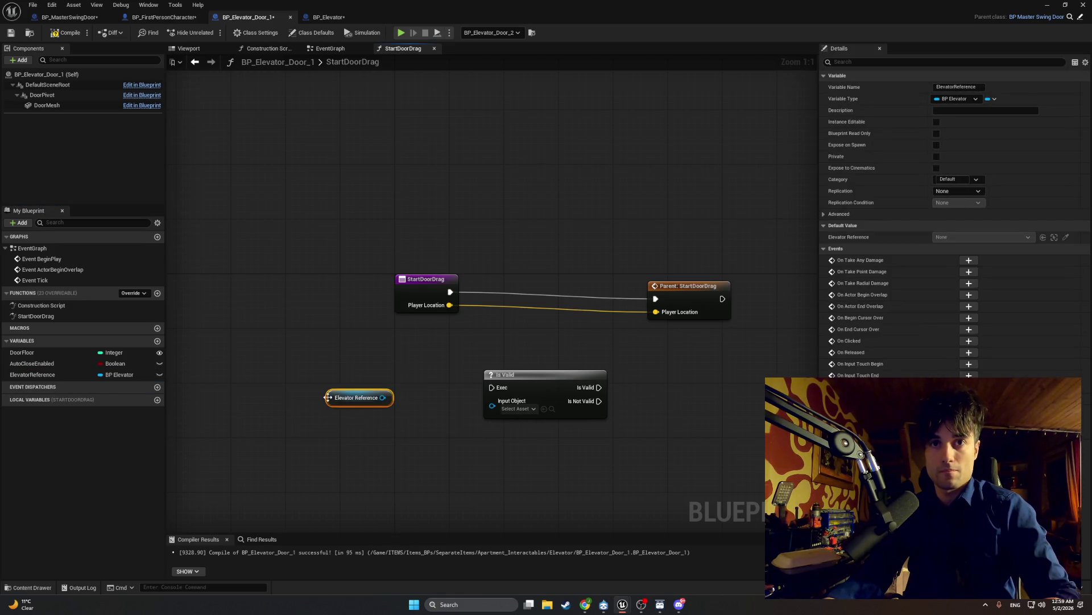
key(ctrl+v)
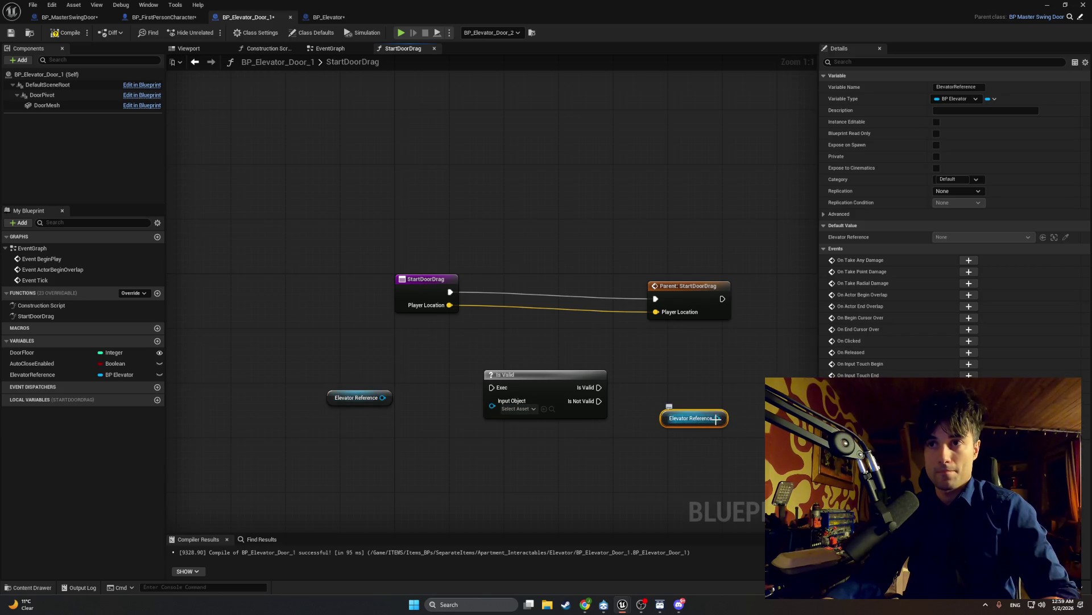
- Add Update Cabin Light via 'upda', fed by Is Valid, with Elevator Reference into the check
drag(716, 418, 741, 394)
text(upda)
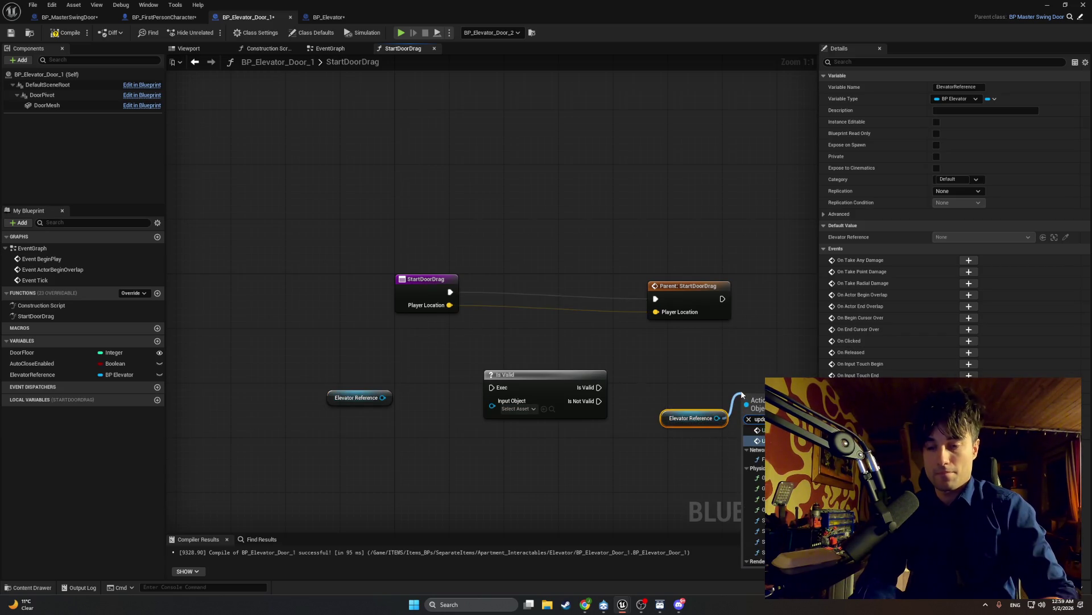
key(Return)
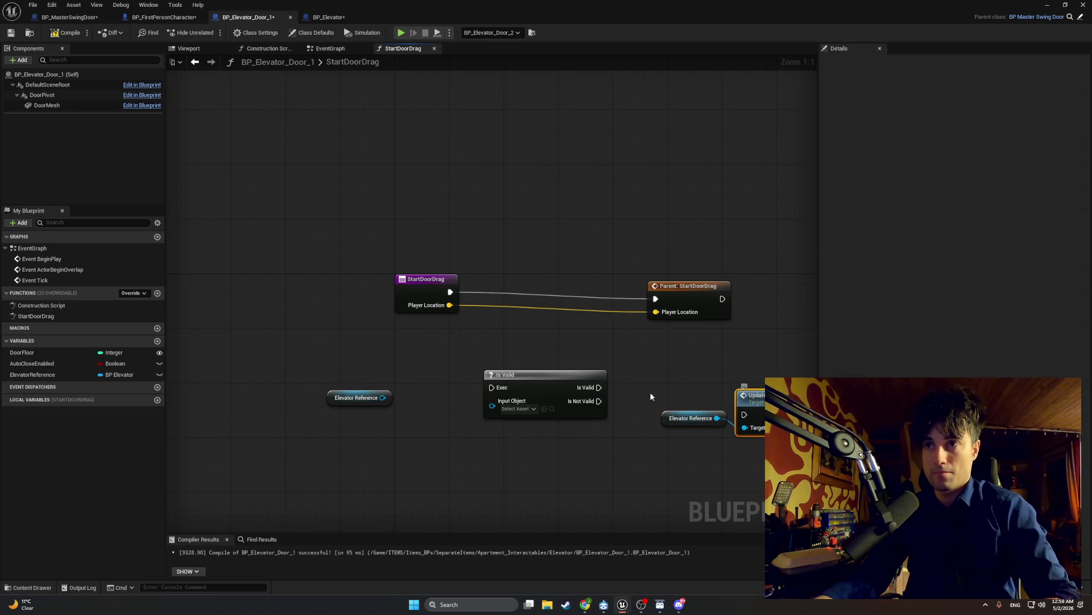
mouse_move(598, 387)
mouse_down()
mouse_move(735, 398)
mouse_move(688, 376)
mouse_up()
ctrl+click(690, 418)
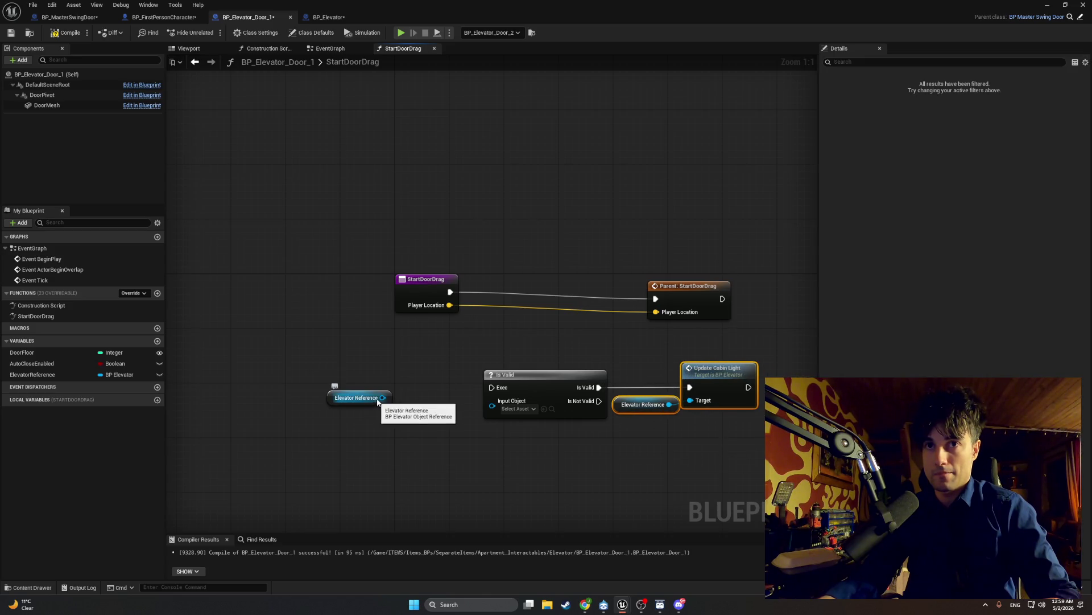
drag(383, 397, 492, 401)
drag(337, 403, 417, 409)
- Move Update Cabin Light and its reference closer to Is Valid, then compile
mouse_move(722, 367)
mouse_down()
mouse_move(646, 401)
mouse_move(674, 381)
mouse_move(715, 378)
mouse_move(709, 386)
mouse_up()
drag(618, 407, 611, 414)
drag(760, 438, 614, 361)
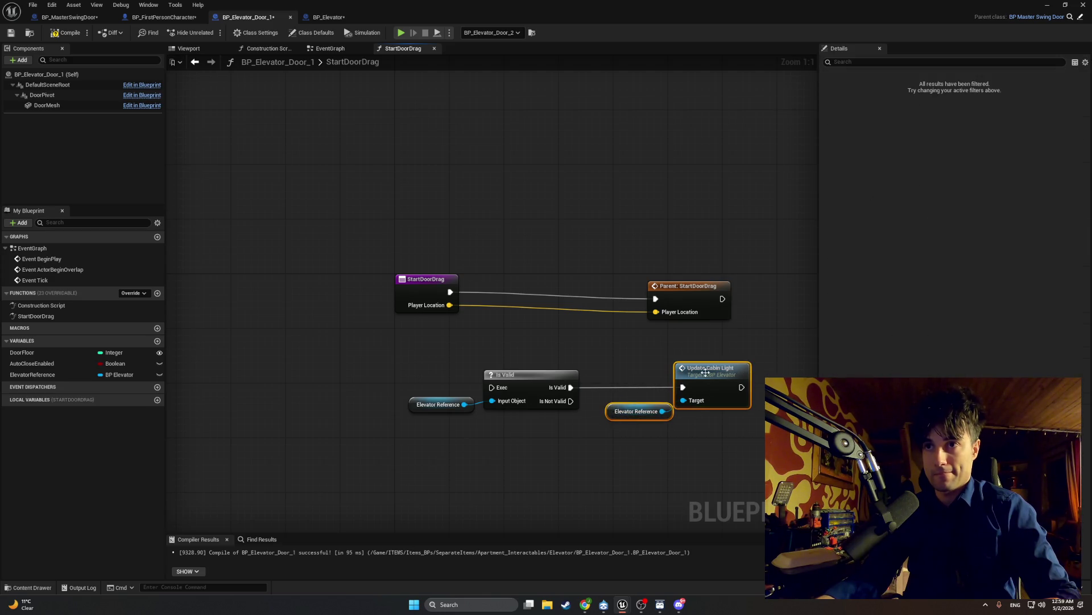
drag(613, 418, 518, 428)
click(566, 418)
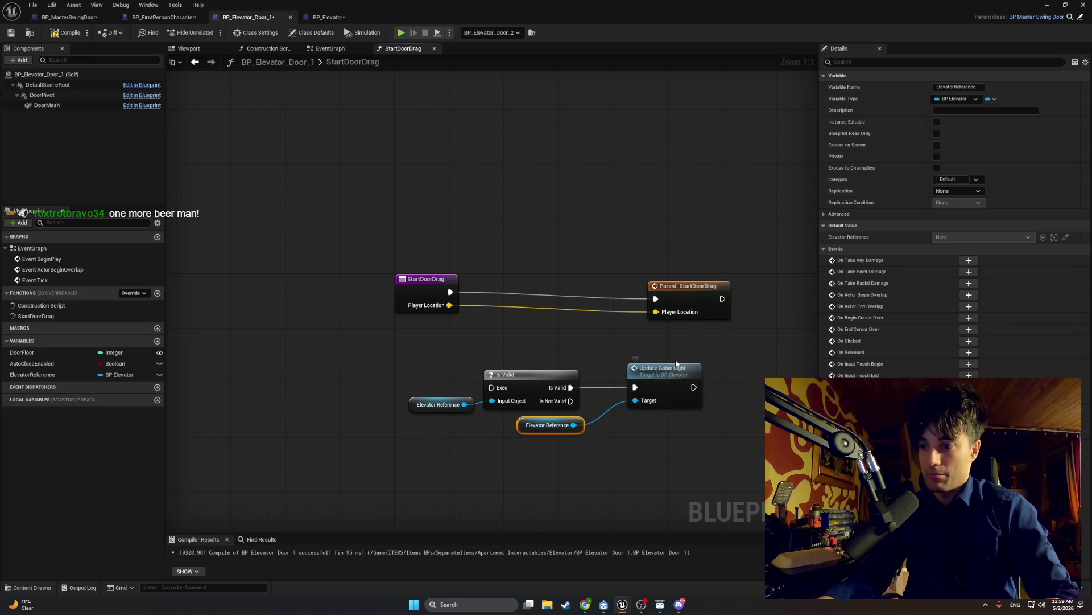
drag(660, 368, 625, 369)
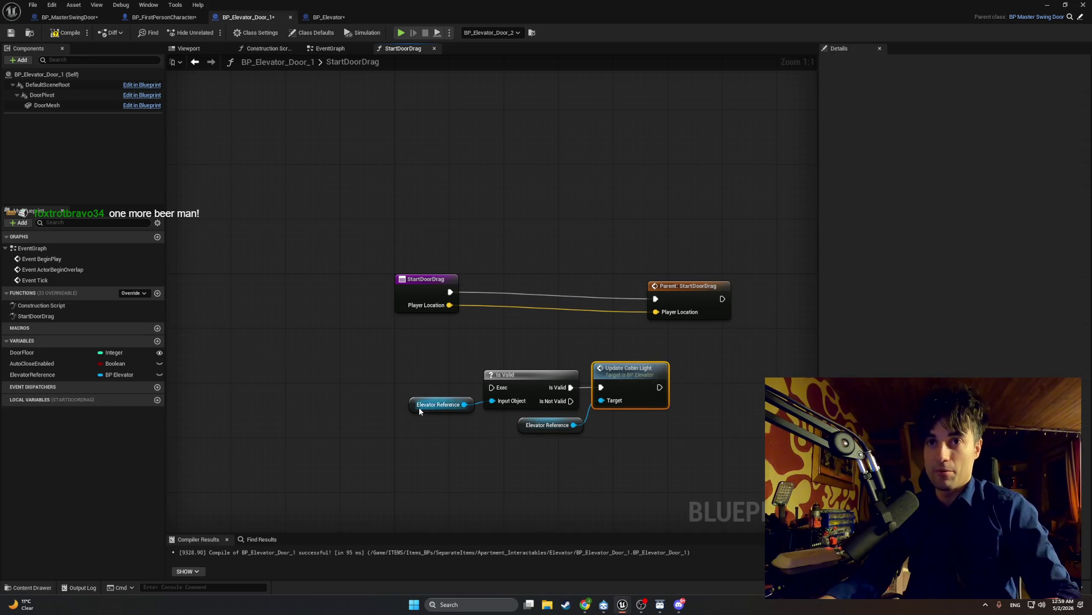
click(572, 458)
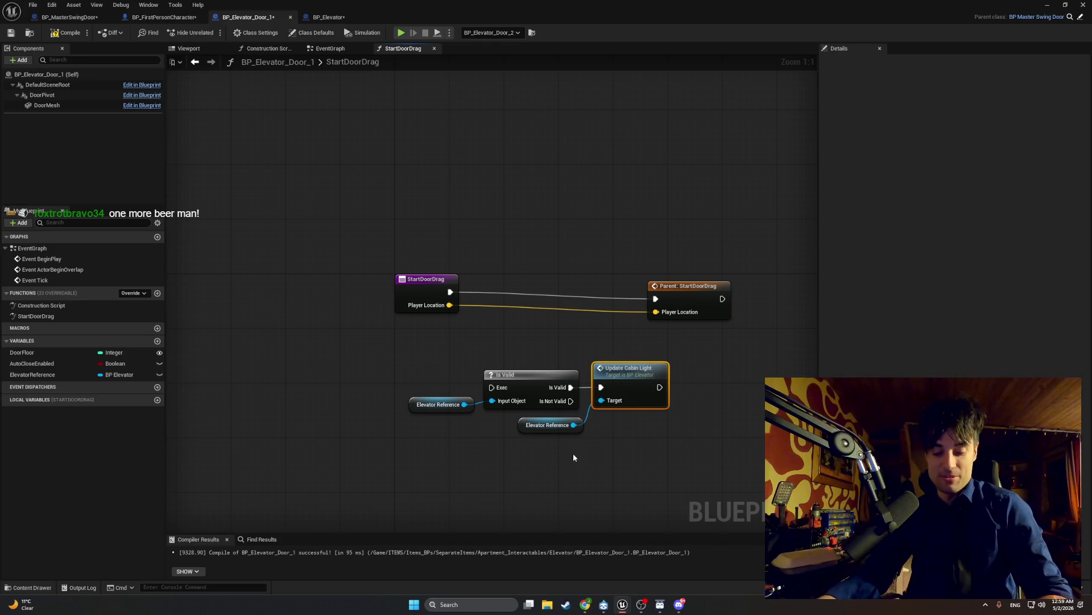
click(53, 39)
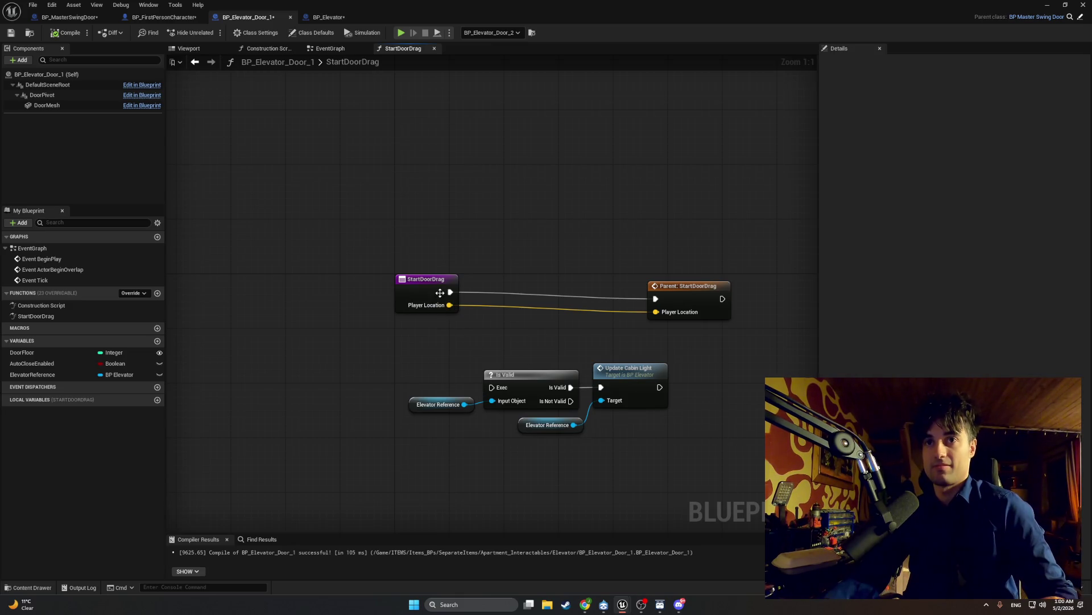
- Wire StartDoorDrag into Is Valid and Update Cabin Light into Parent: StartDoorDrag, aligned in one row
drag(453, 296, 492, 387)
drag(660, 387, 655, 299)
drag(690, 506, 462, 340)
drag(608, 374, 595, 251)
mouse_move(663, 288)
mouse_down()
mouse_move(695, 254)
mouse_move(716, 255)
mouse_up()
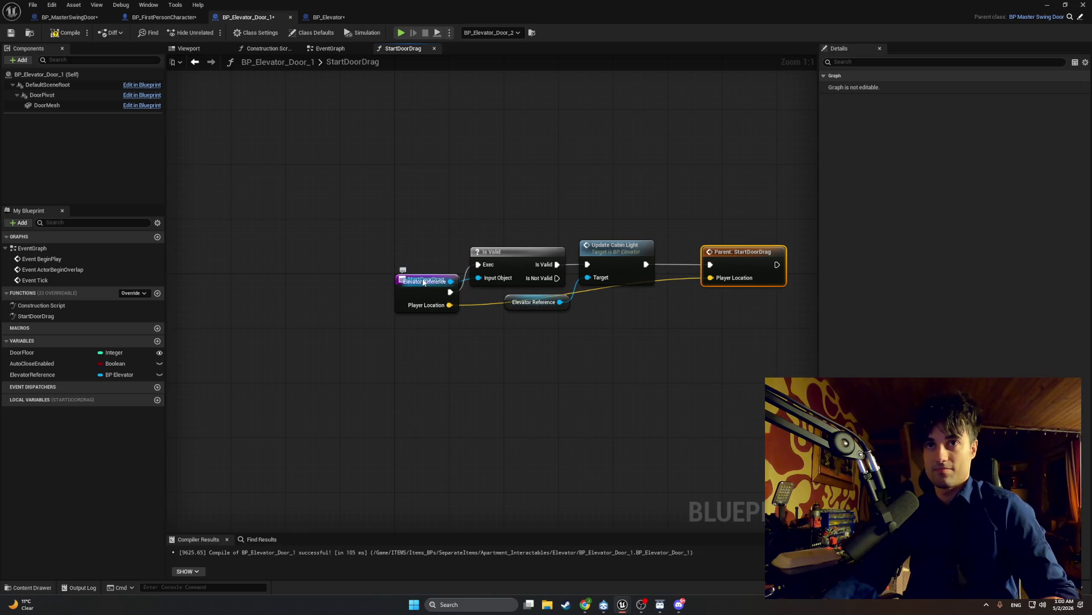
- Add two reroute points on the Player Location wire and route it below the nodes
mouse_move(424, 277)
mouse_down()
mouse_move(404, 249)
mouse_move(360, 267)
mouse_move(322, 251)
mouse_up()
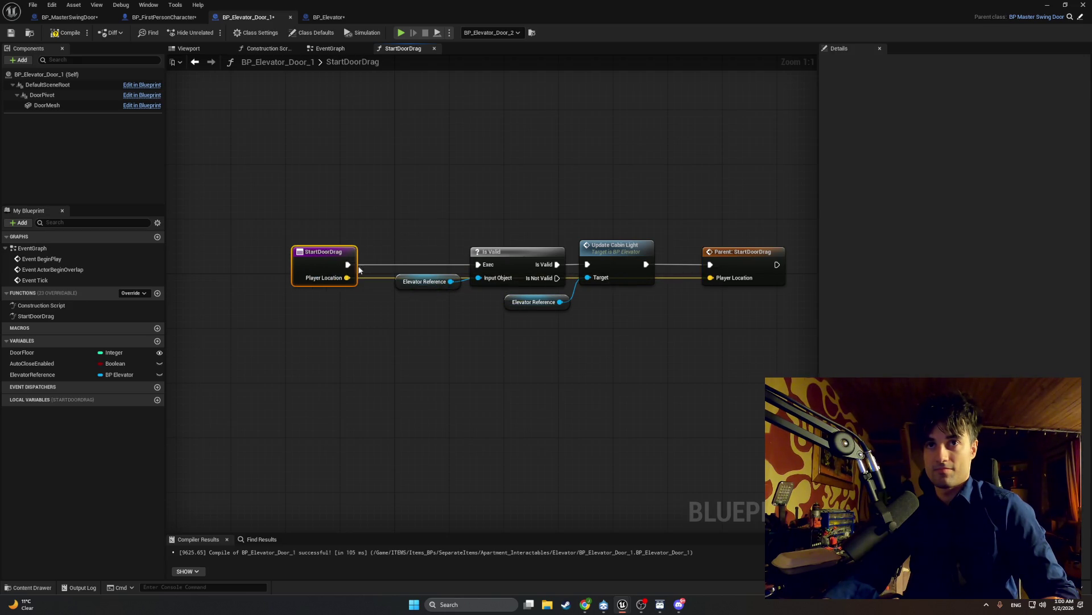
click(374, 283)
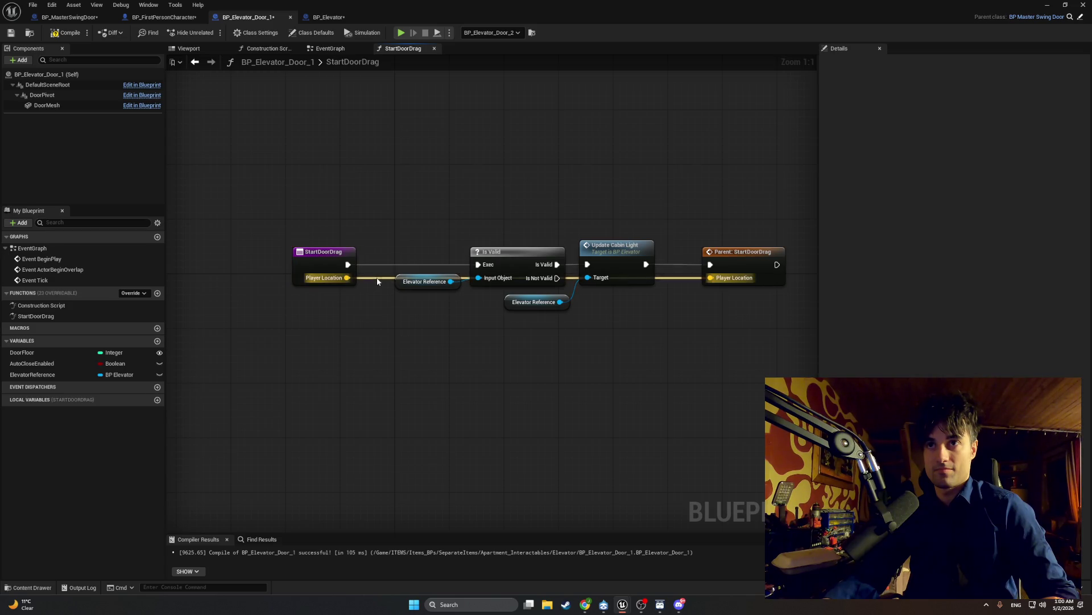
double_click(375, 278)
drag(380, 276, 387, 328)
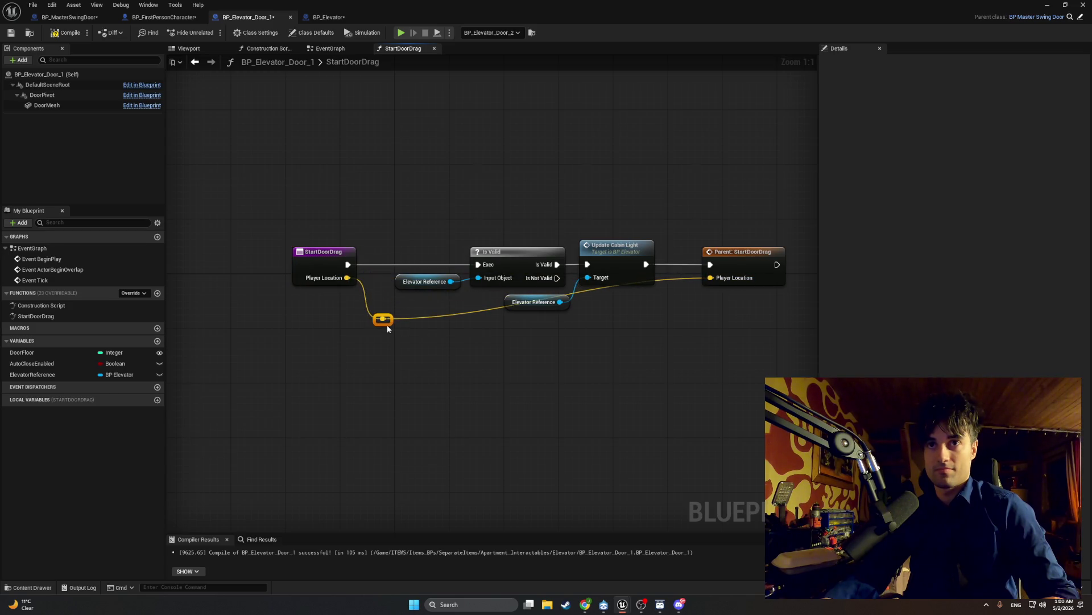
double_click(677, 279)
drag(675, 283, 673, 323)
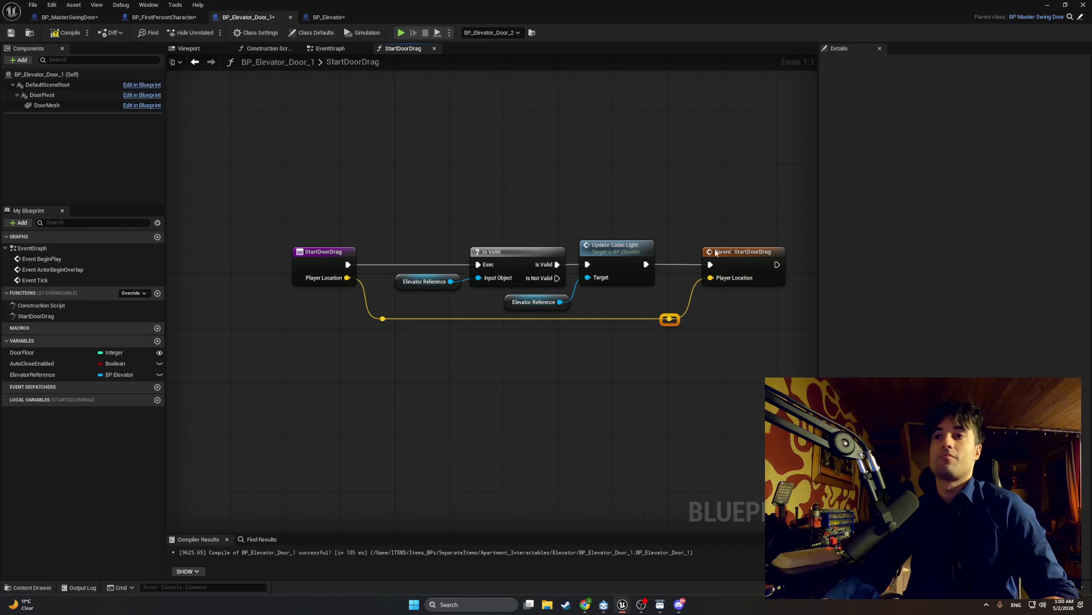
drag(794, 232, 657, 340)
drag(722, 261, 691, 260)
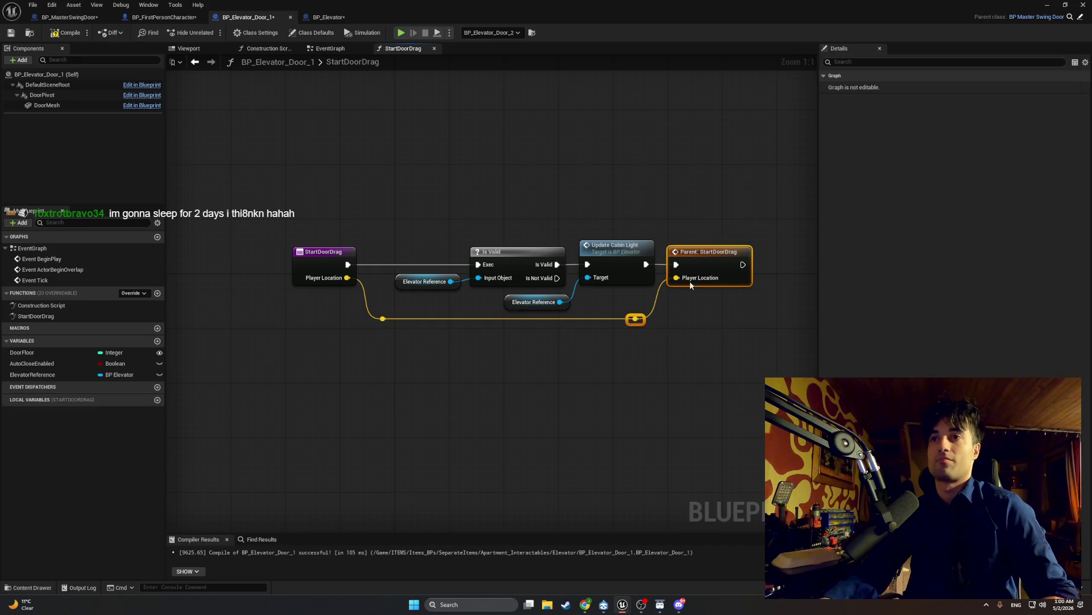
click(683, 299)
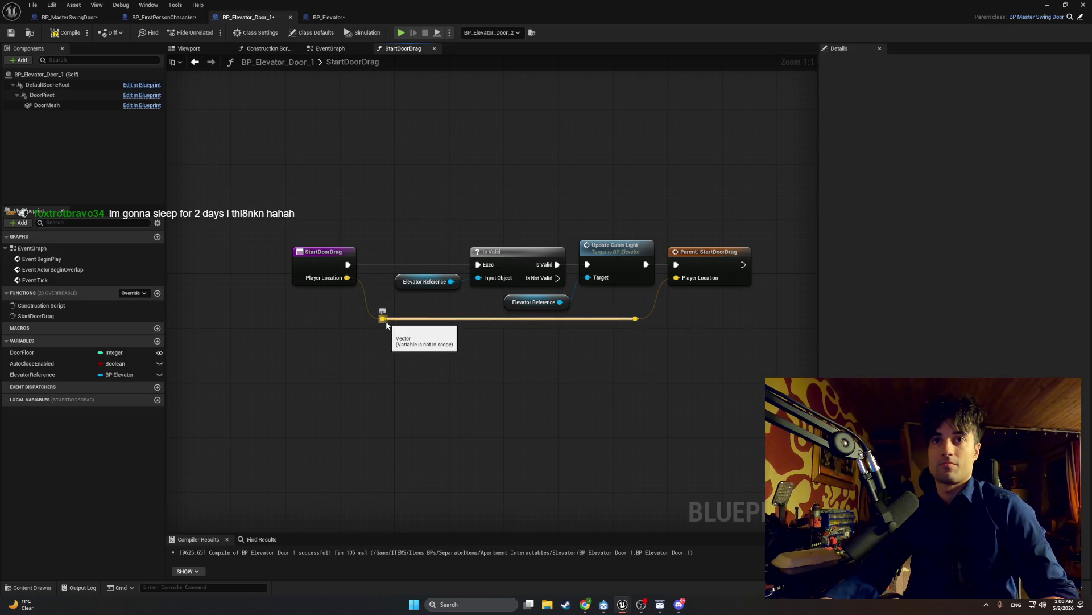
- Tidy StartDoorDrag and the left reroute point, then select the graph's nodes
drag(414, 324, 428, 323)
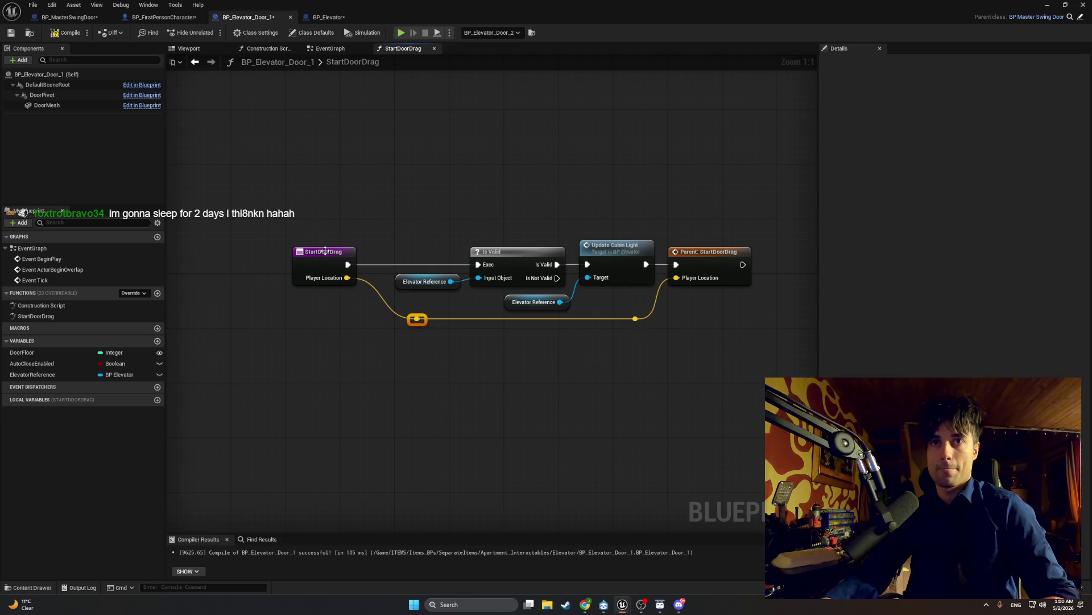
drag(330, 254, 350, 255)
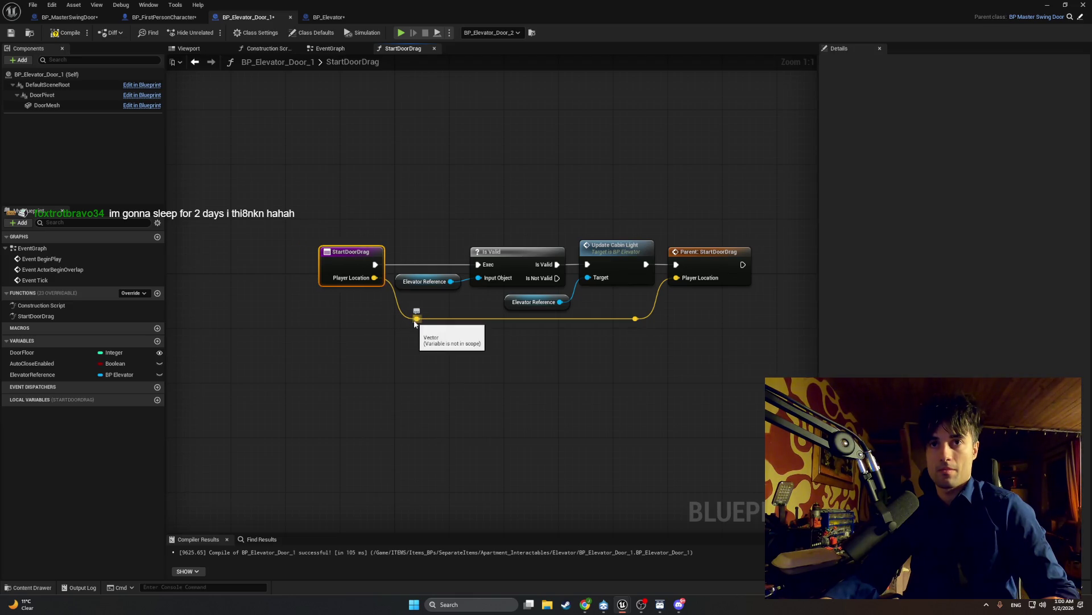
drag(415, 317, 408, 324)
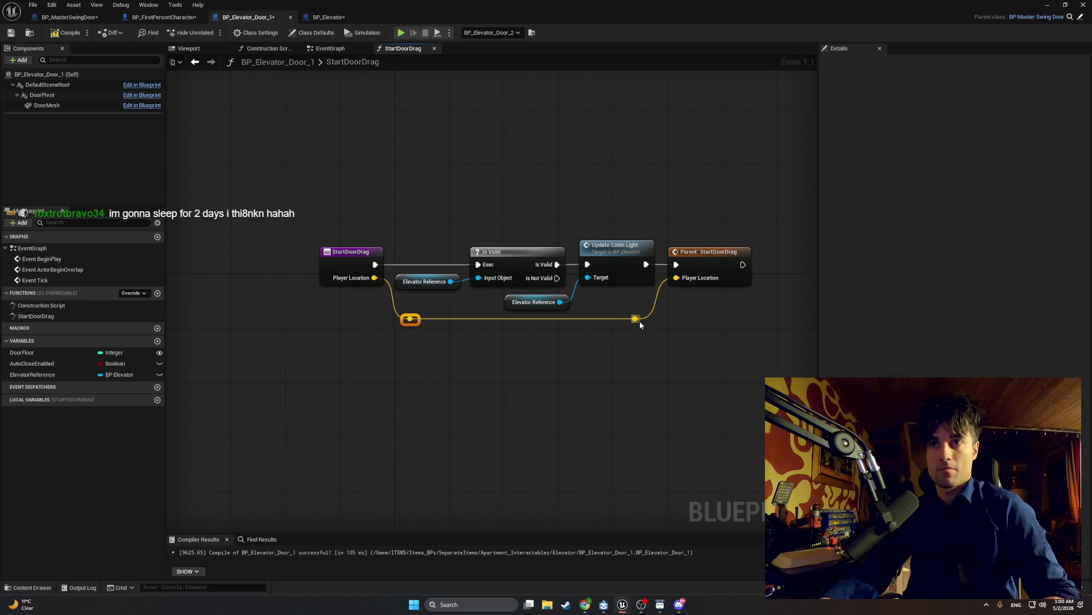
click(633, 347)
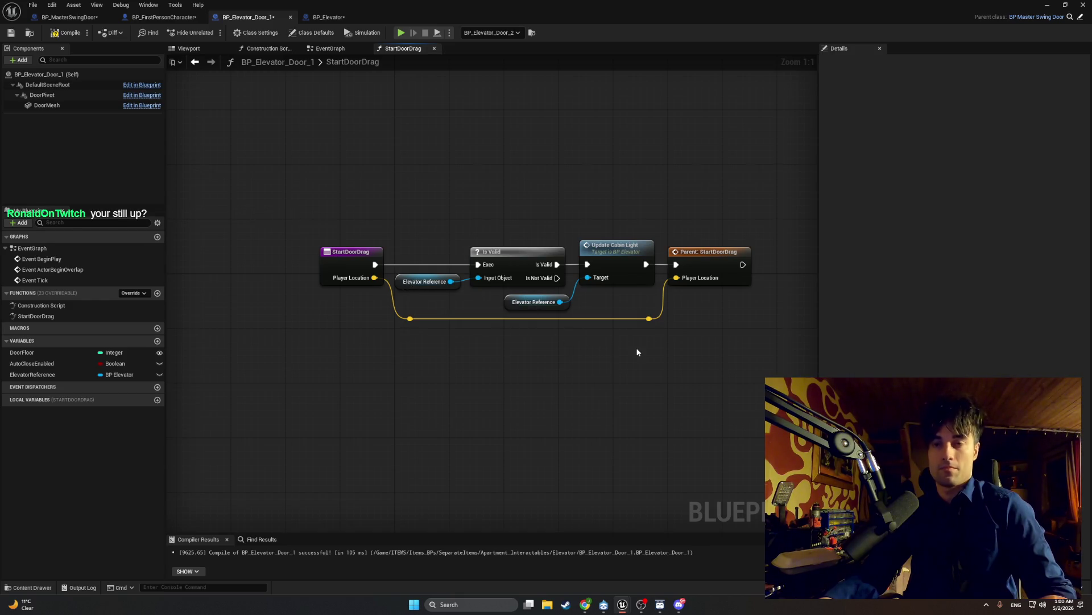
drag(768, 349, 331, 179)
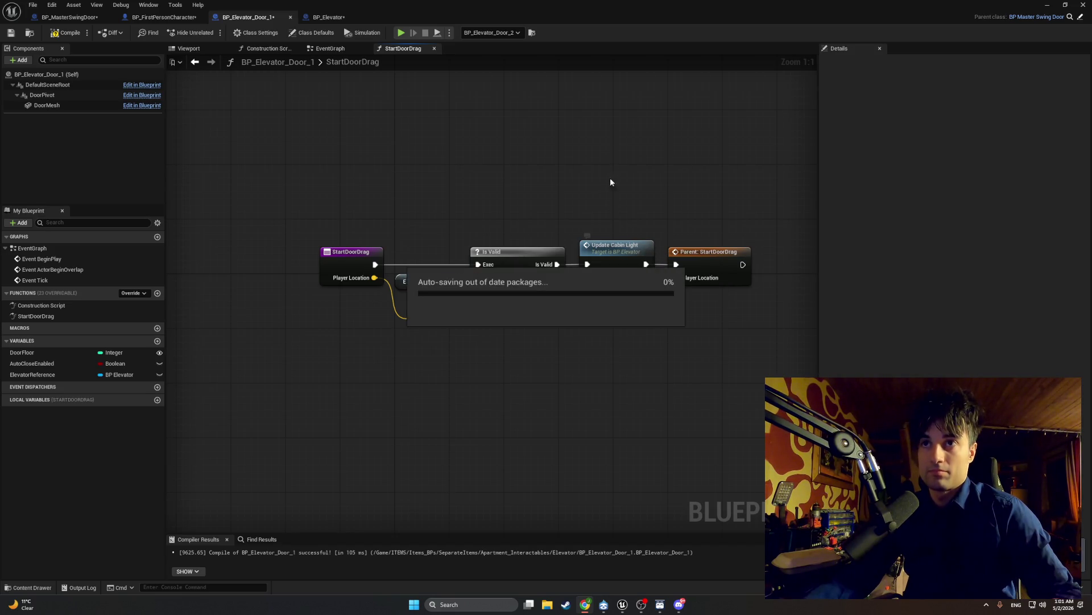
- Paste the Is Valid / Update Cabin Light check after Parent: StartDoorDrag and delete the originals
drag(598, 228, 442, 313)
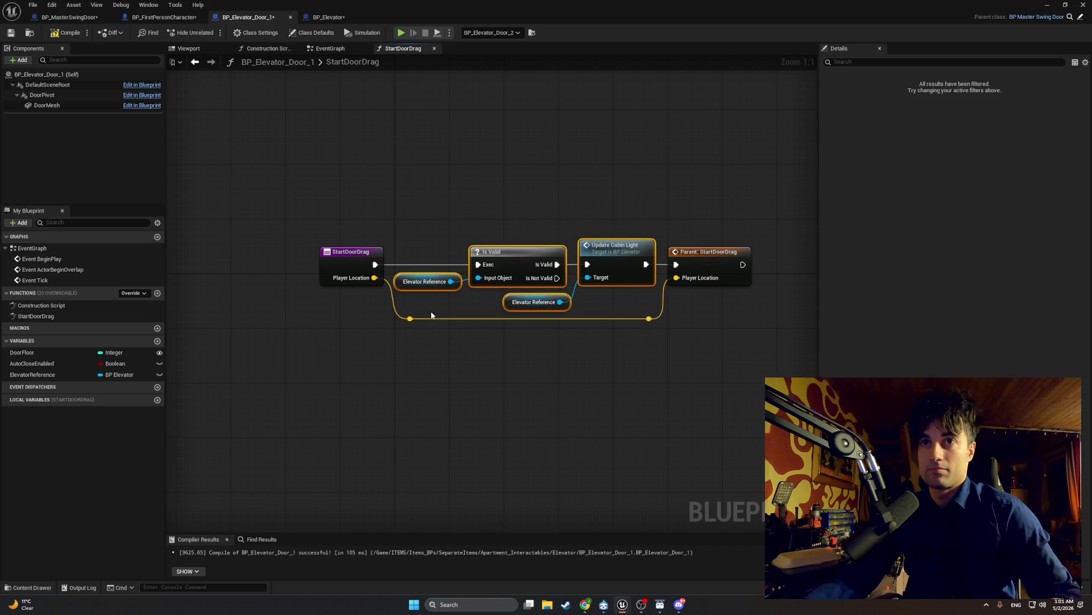
key(ctrl+v)
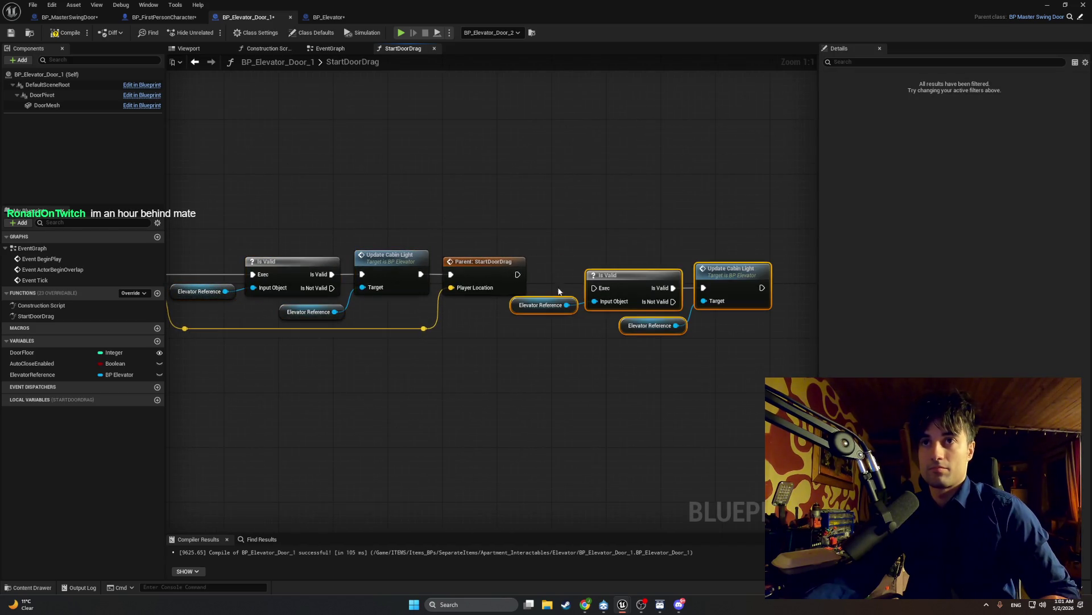
drag(516, 278, 594, 288)
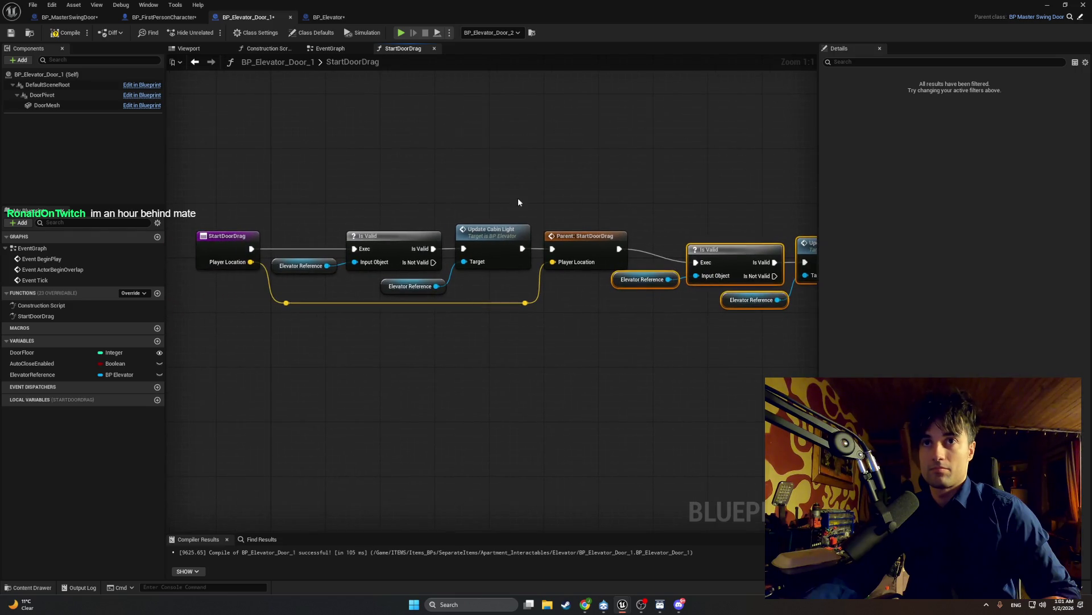
mouse_move(517, 197)
mouse_down()
mouse_move(335, 278)
mouse_move(282, 315)
mouse_up()
key(Delete)
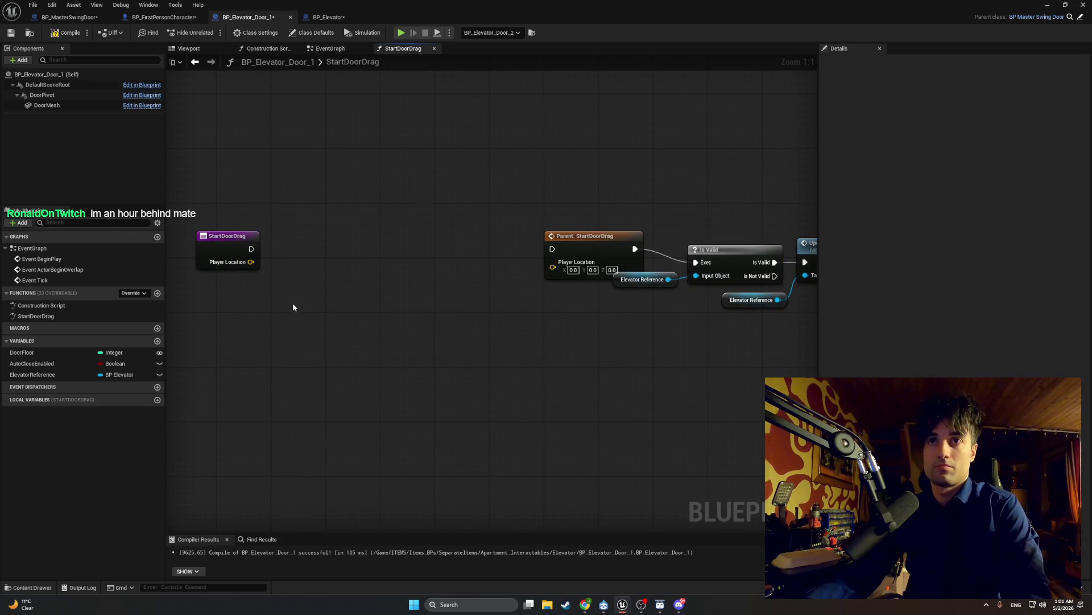
- Connect StartDoorDrag's exec and Player Location directly to Parent: StartDoorDrag
drag(251, 262, 552, 267)
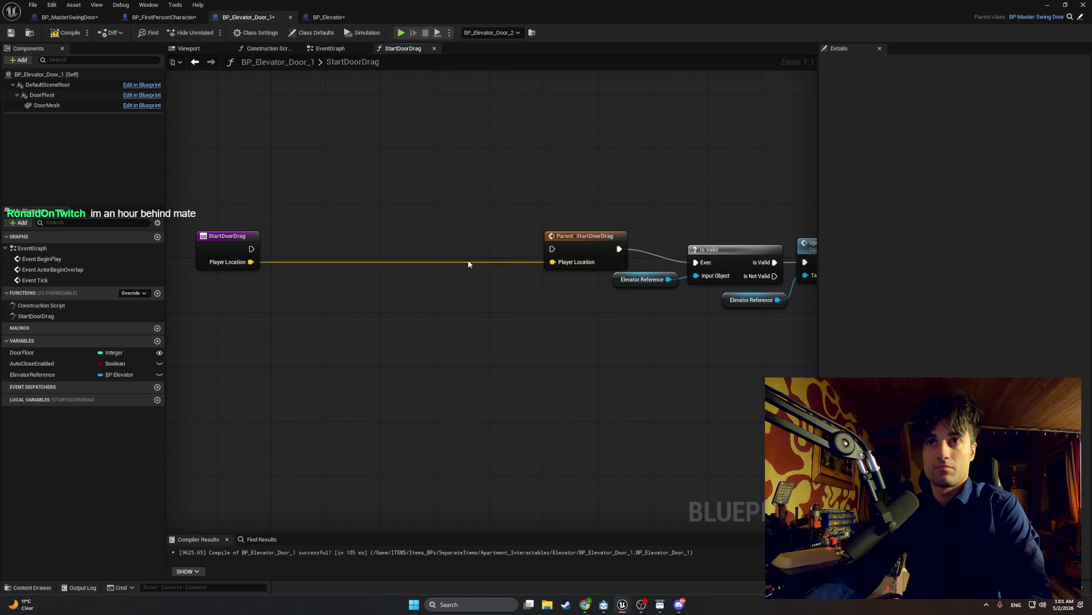
drag(251, 250, 552, 249)
drag(225, 236, 568, 235)
drag(738, 255, 470, 249)
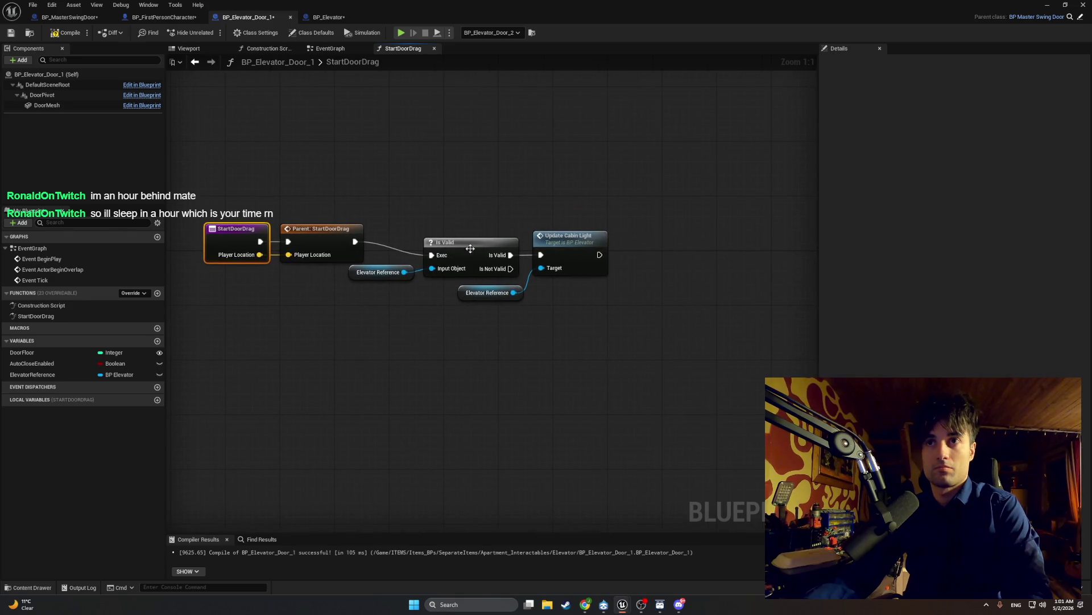
- Align the check nodes beside the parent call and snip the finished graph
mouse_move(545, 316)
mouse_down()
mouse_move(424, 233)
mouse_move(459, 237)
mouse_move(450, 246)
mouse_up()
drag(354, 276, 361, 283)
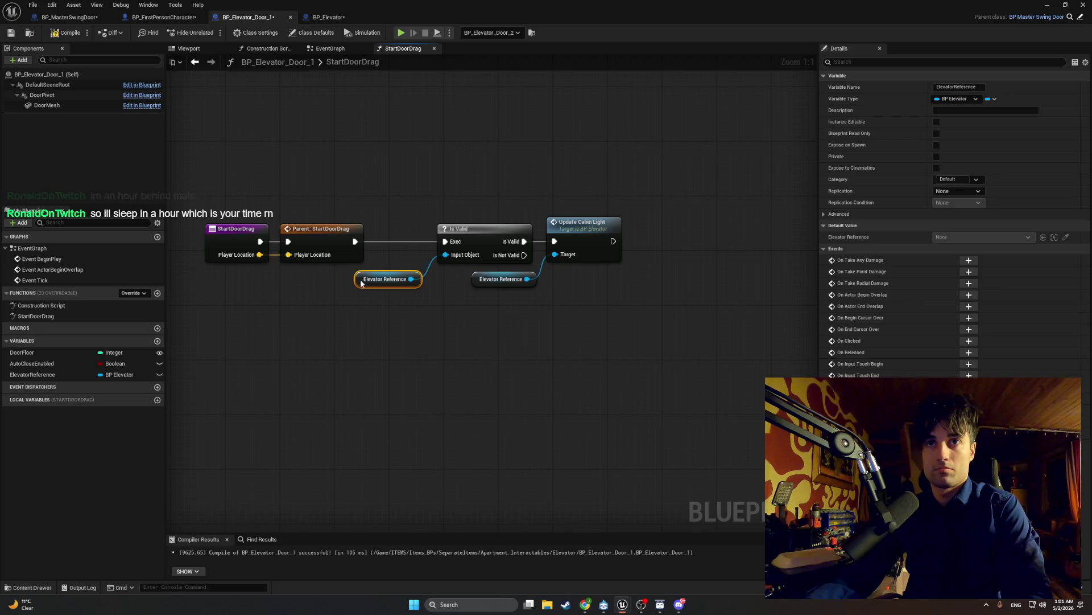
drag(661, 312, 398, 201)
mouse_move(476, 227)
mouse_down()
mouse_move(414, 234)
mouse_move(446, 231)
mouse_up()
click(411, 199)
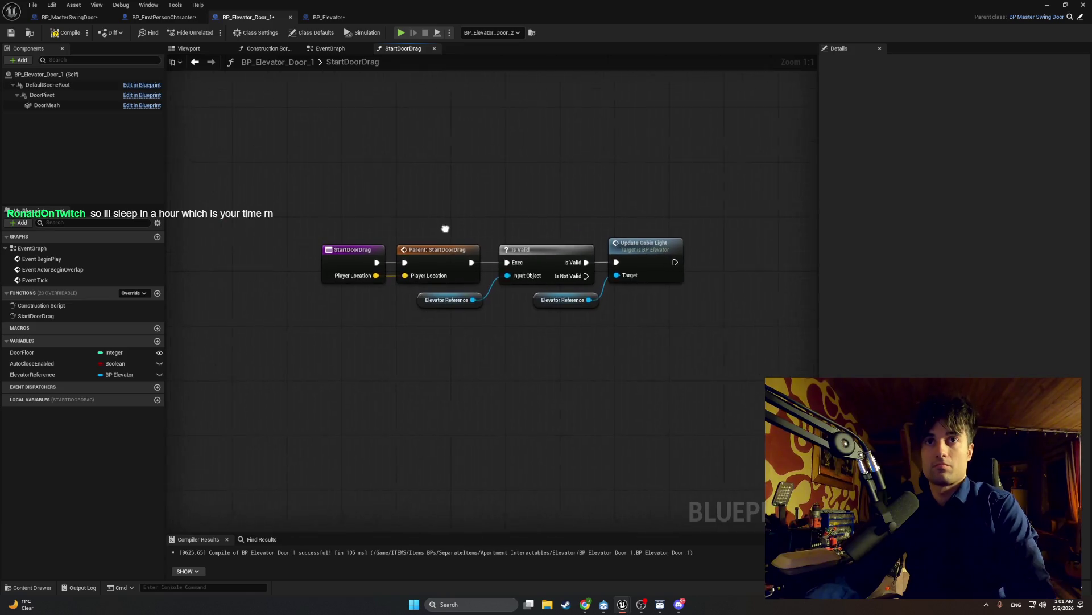
key(super+shift+s)
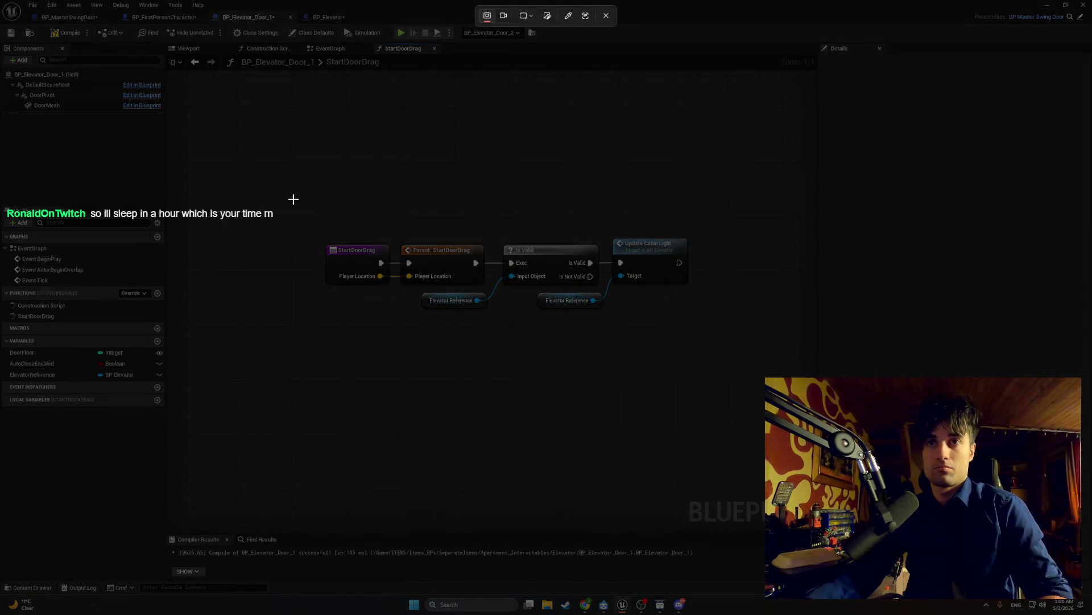
drag(294, 203, 763, 341)
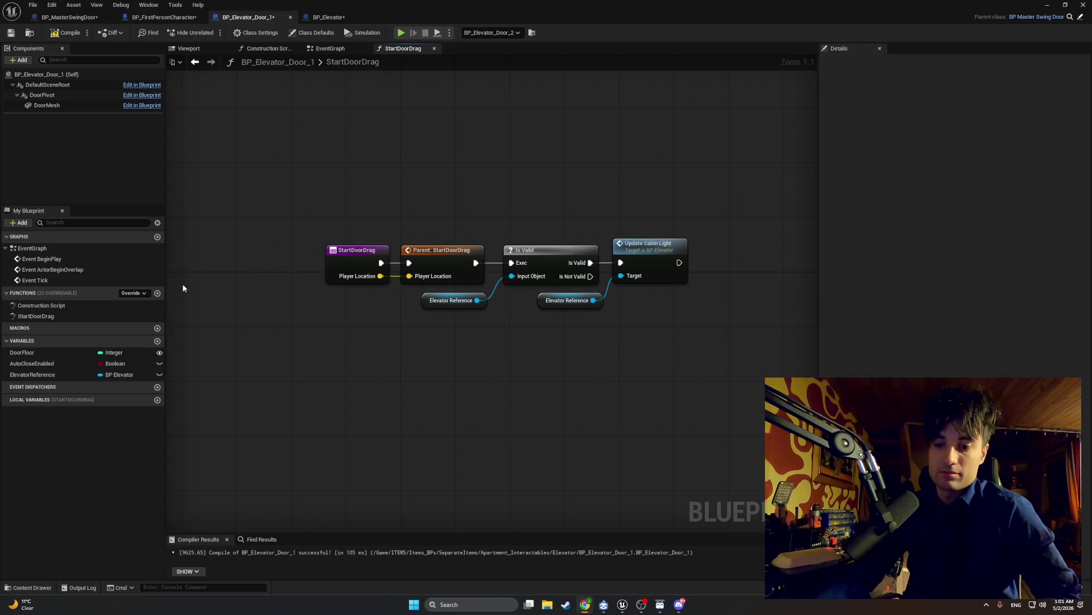
- Compile the elevator door Blueprint and start Play-in-Editor from the level editor
click(67, 33)
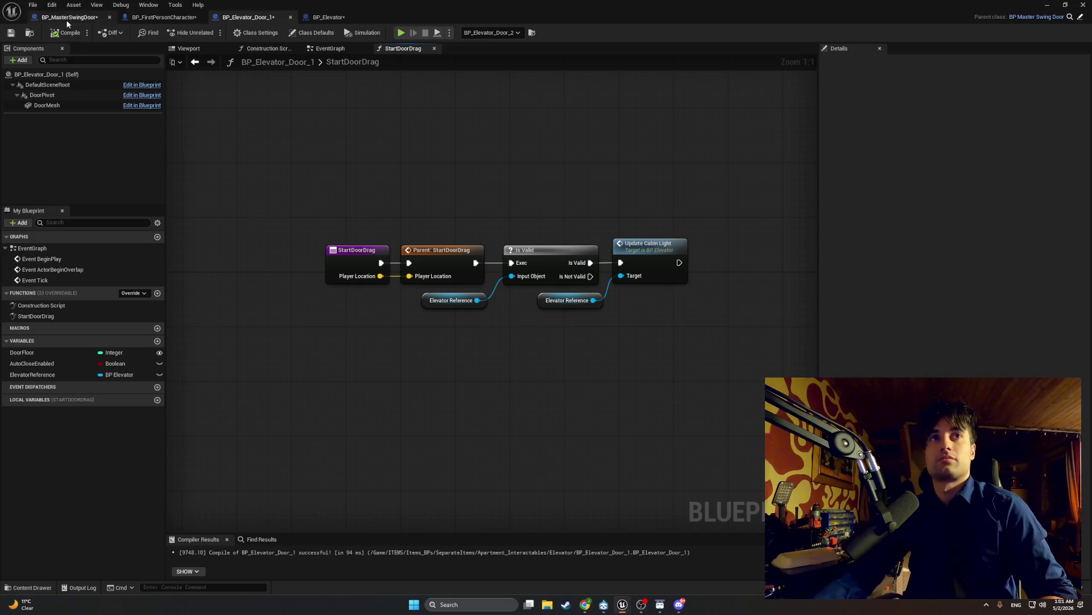
click(1048, 5)
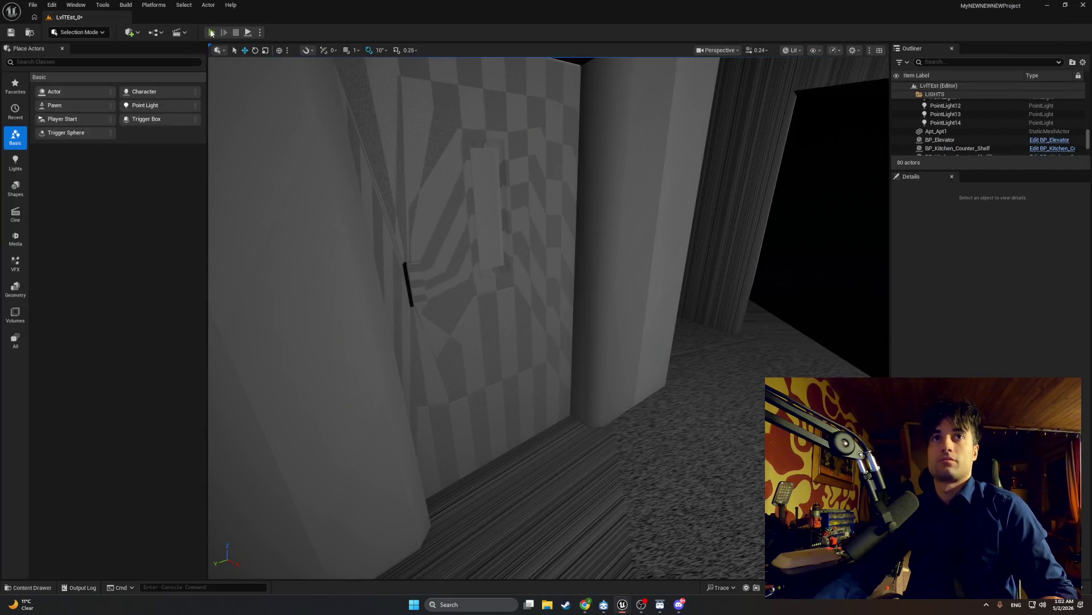
click(212, 33)
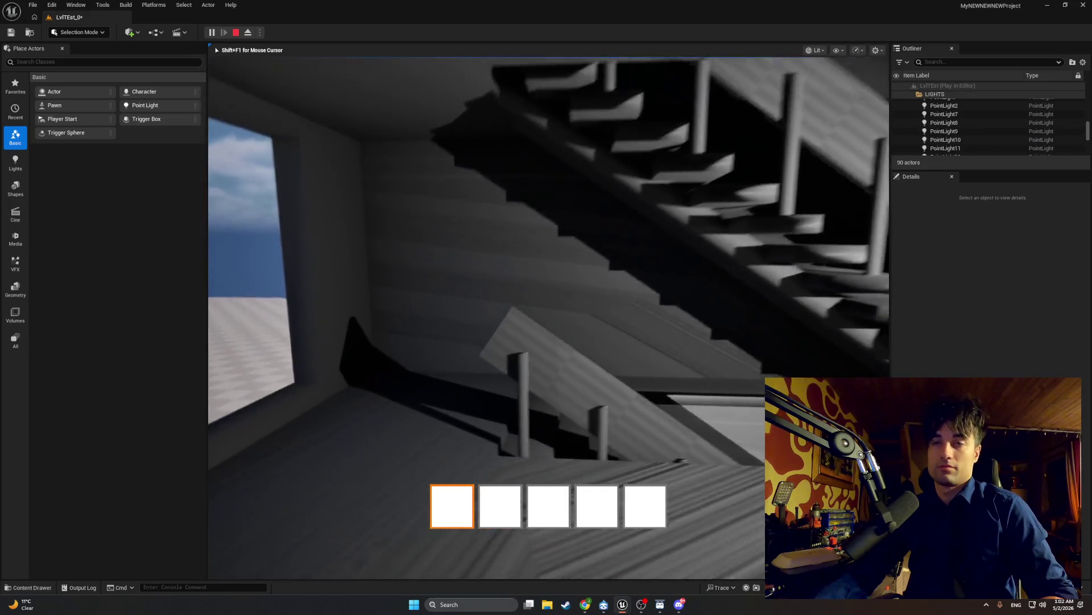
- Walk down to the elevator door, swing it open and pass into the room
key(w)
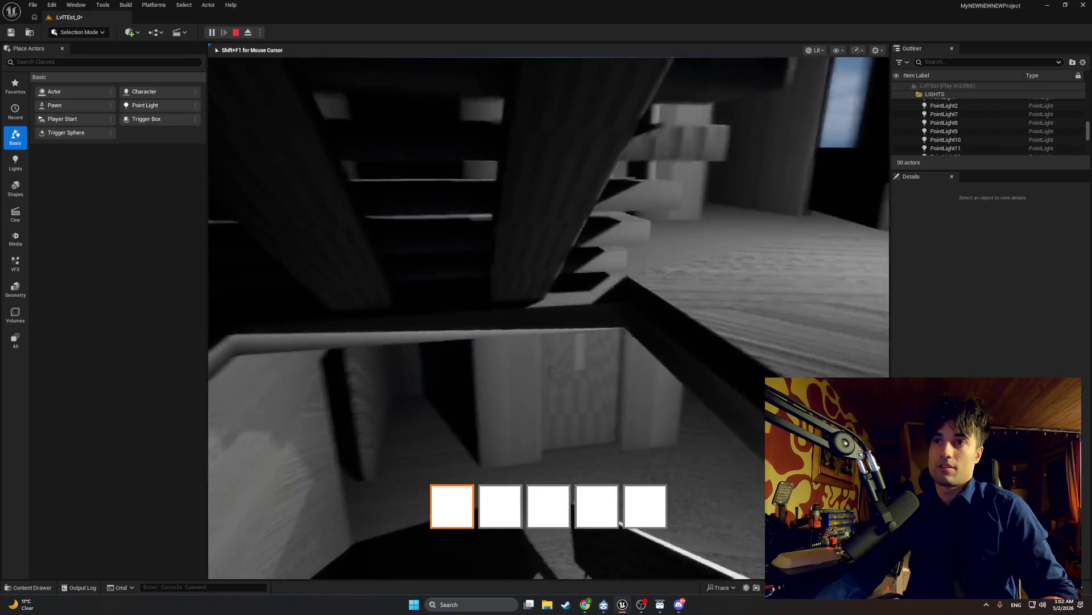
key(w)
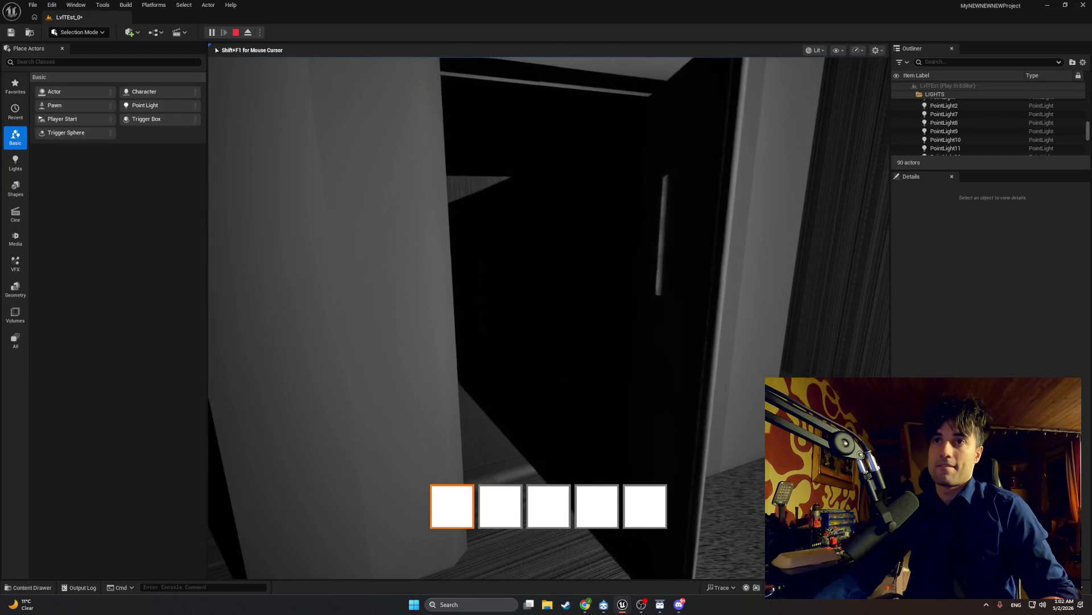
key(w)
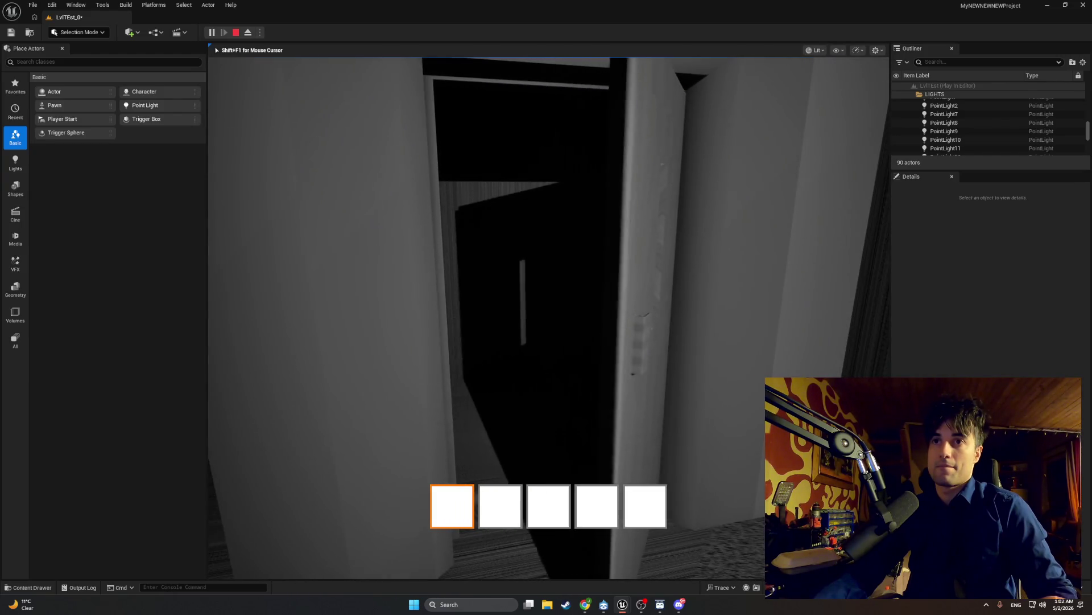
key(w)
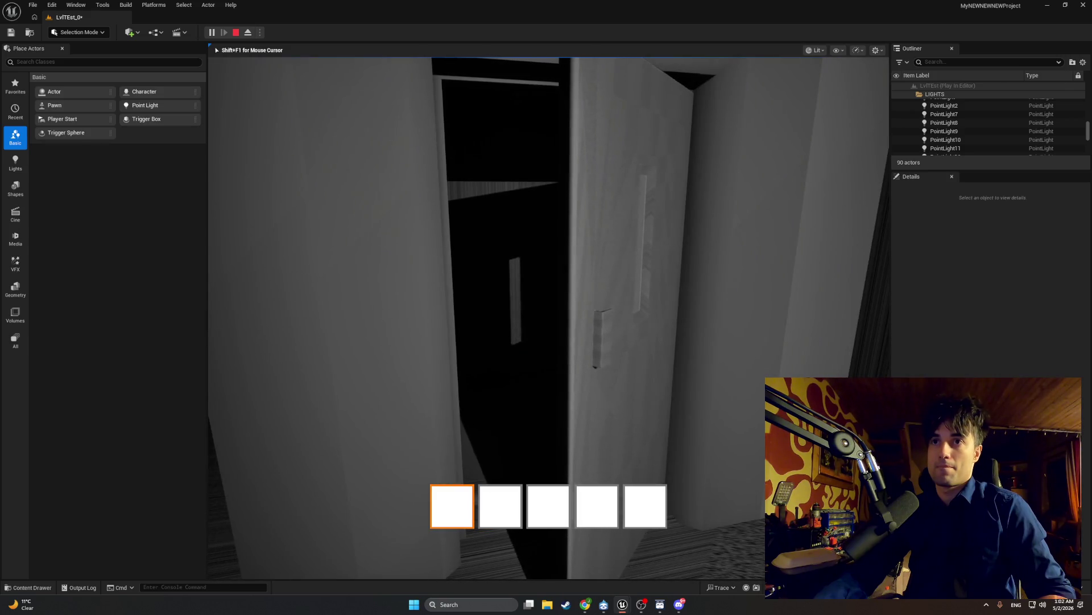
key(w)
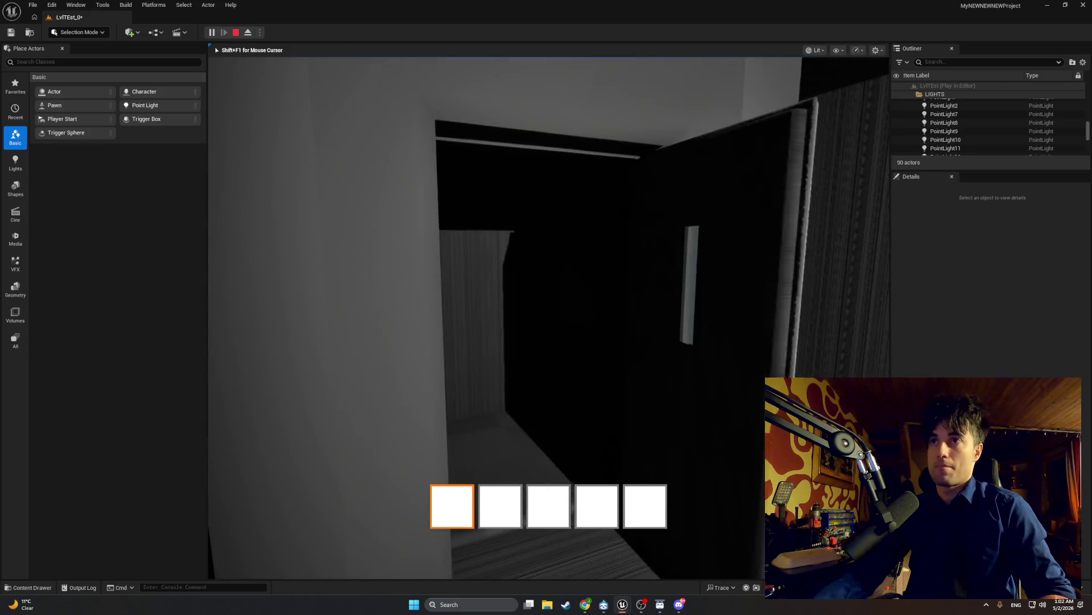
key(w)
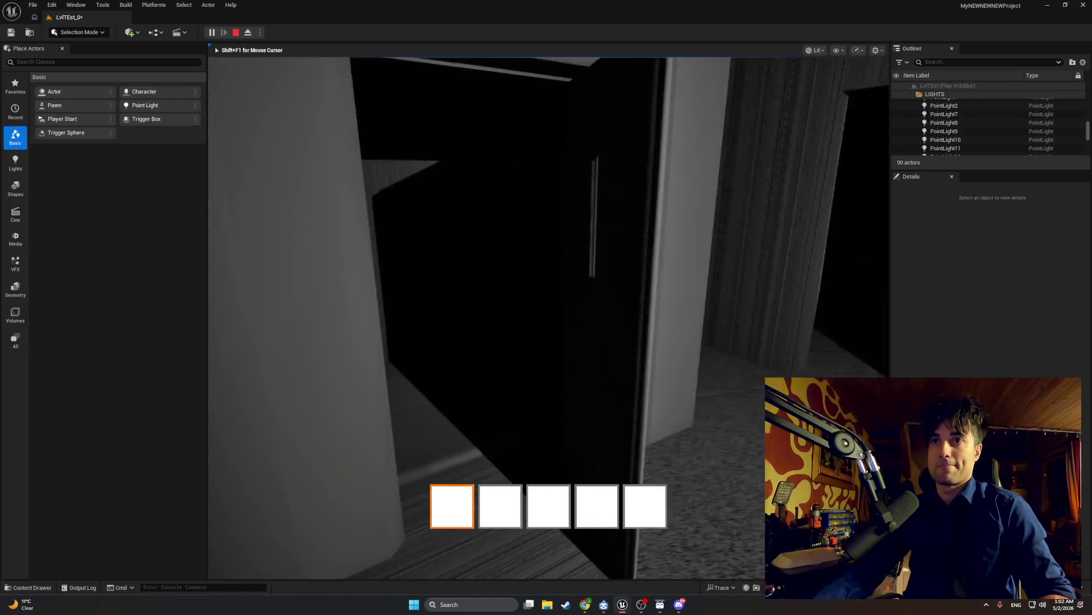
key(w)
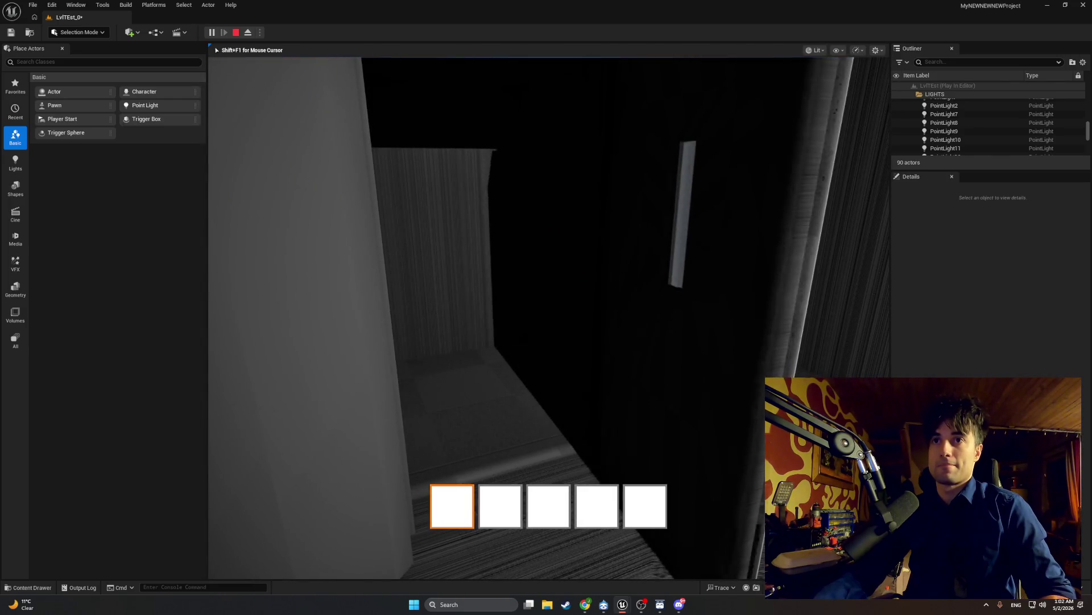
- Snip the open door area, then stop the play session
key(shift+F1)
key(super+shift+s)
drag(770, 89, 432, 435)
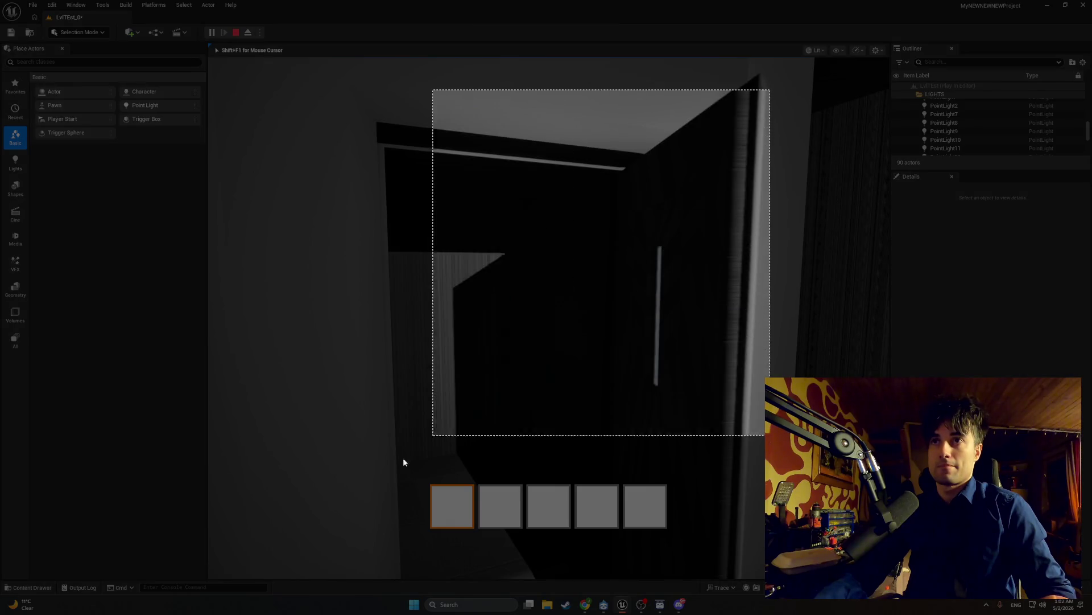
click(403, 461)
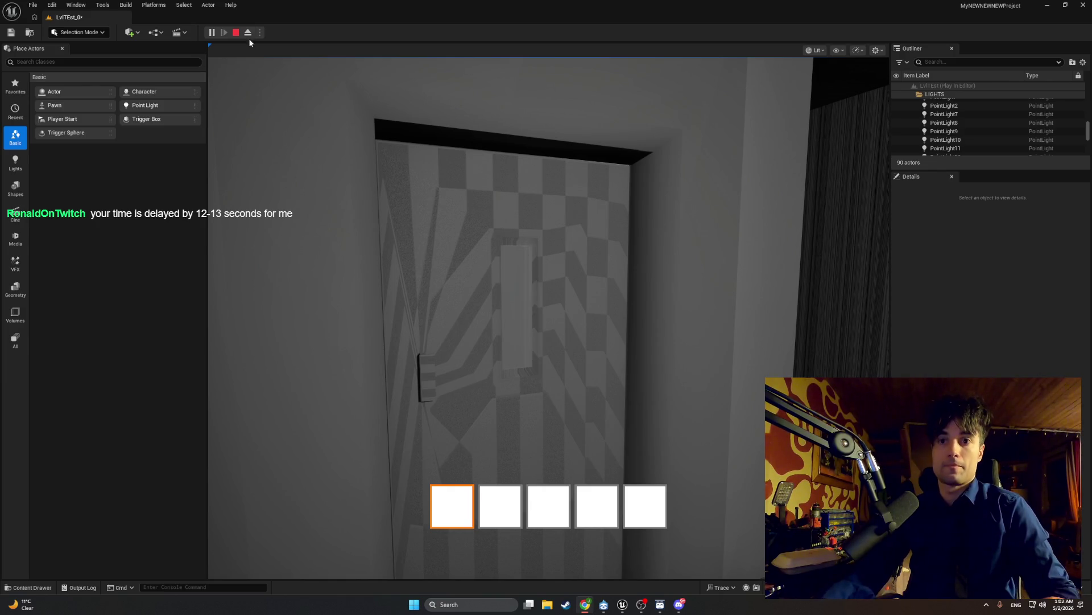
click(236, 32)
- Browse from the level's door to BP_Elevator_Door_1 and open its EventGraph
click(468, 335)
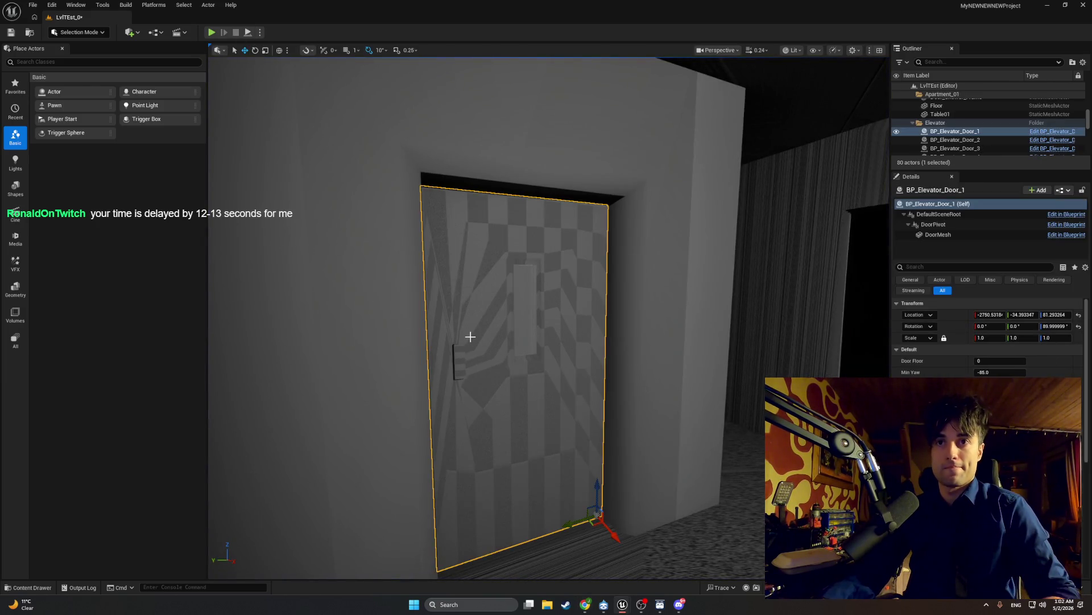
right_click(470, 335)
click(513, 71)
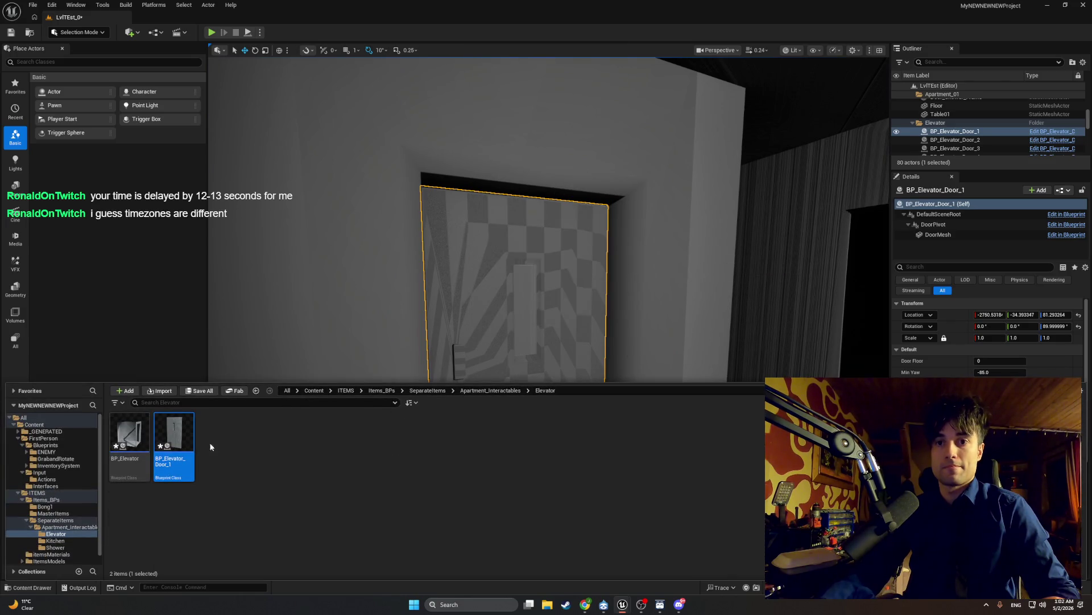
double_click(170, 443)
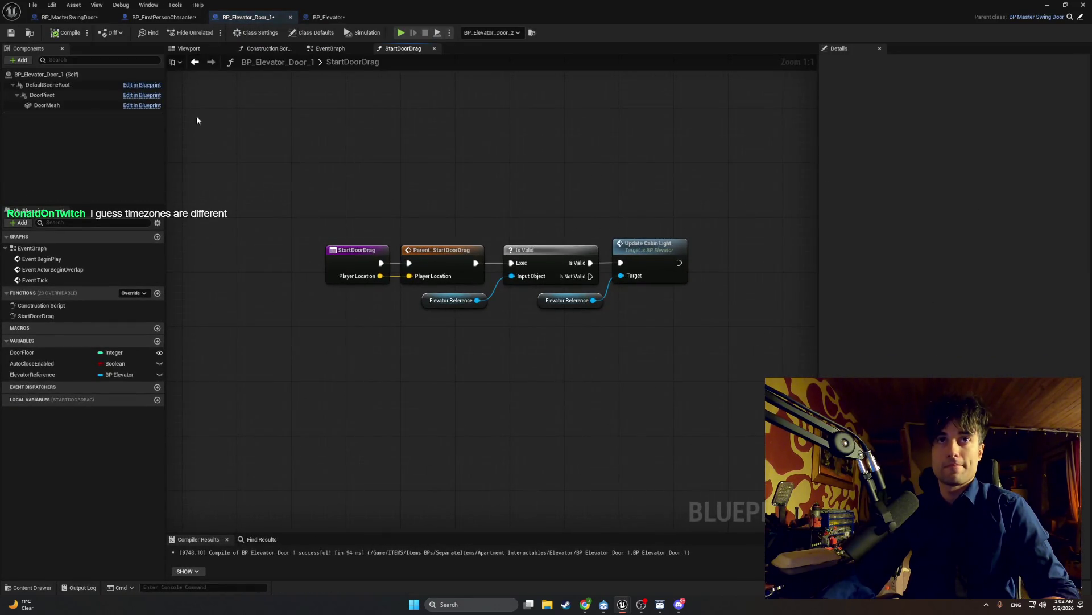
click(329, 49)
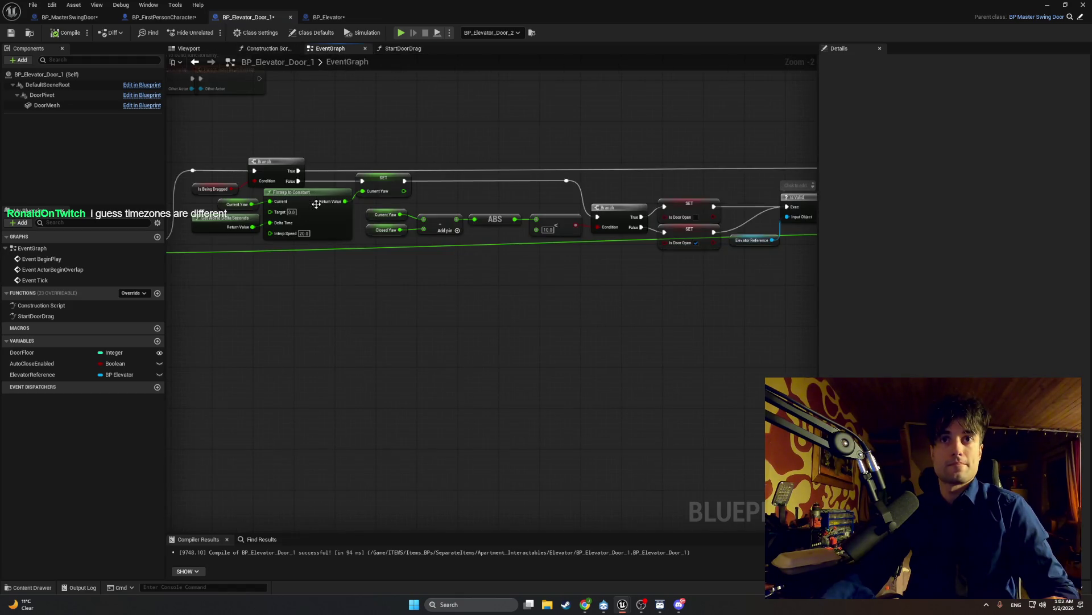
scroll(316, 204, down, 4)
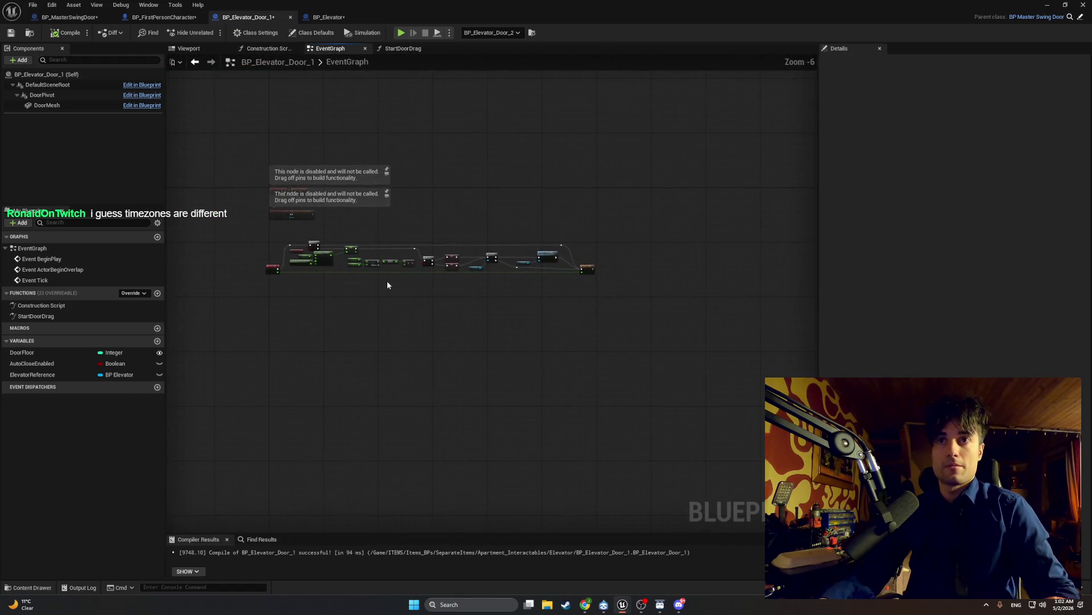
scroll(387, 286, up, 5)
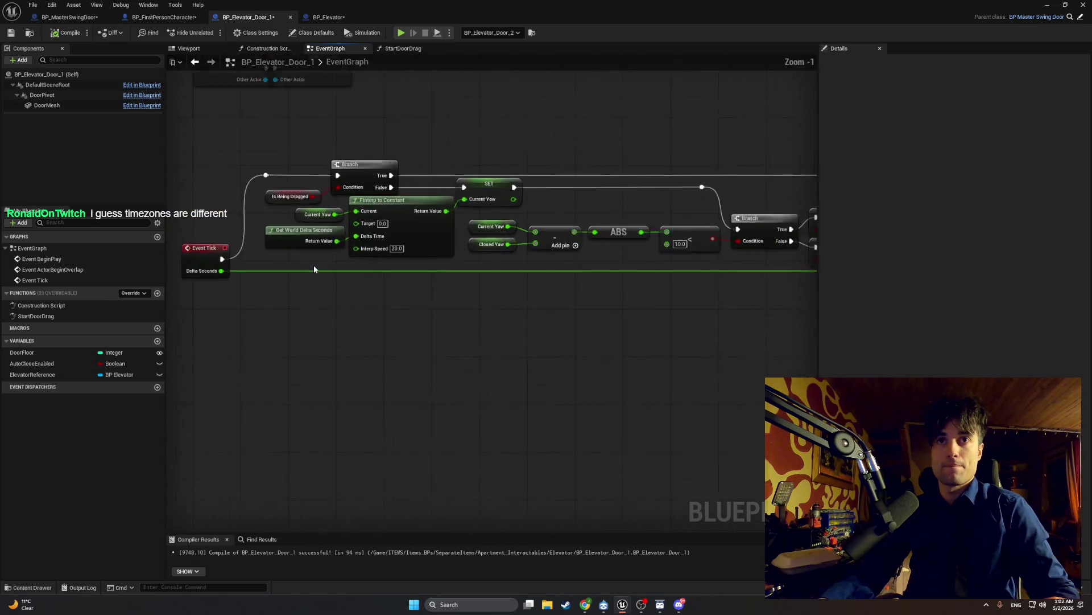
scroll(341, 310, up, 1)
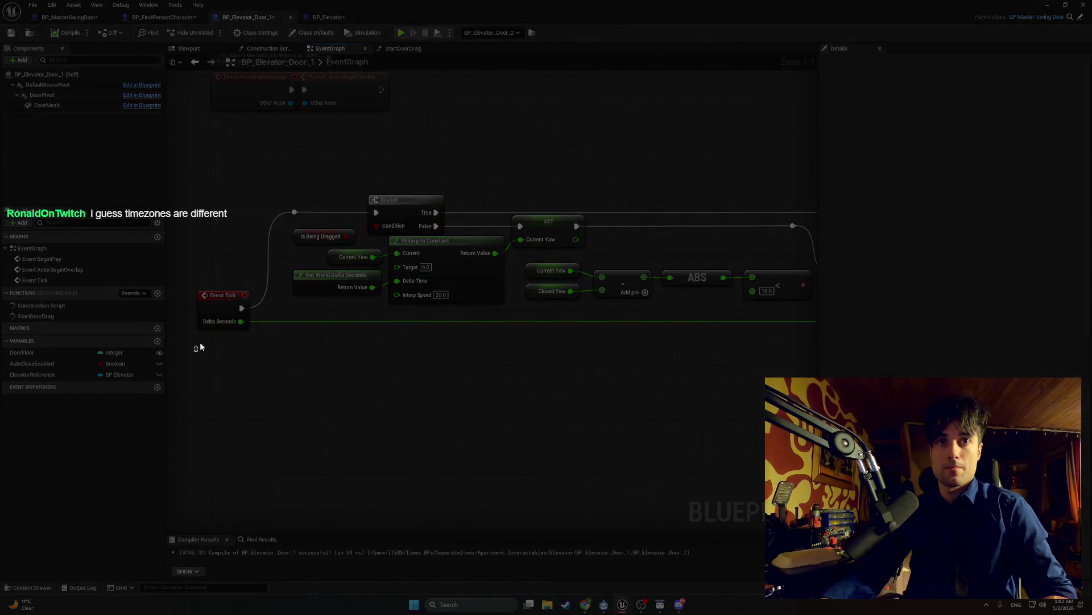
- Shift Parent: Tick, Update Cabin Light and Elevator Reference left, then snip the graph
mouse_move(194, 351)
mouse_down()
mouse_move(646, 204)
mouse_move(820, 165)
mouse_up()
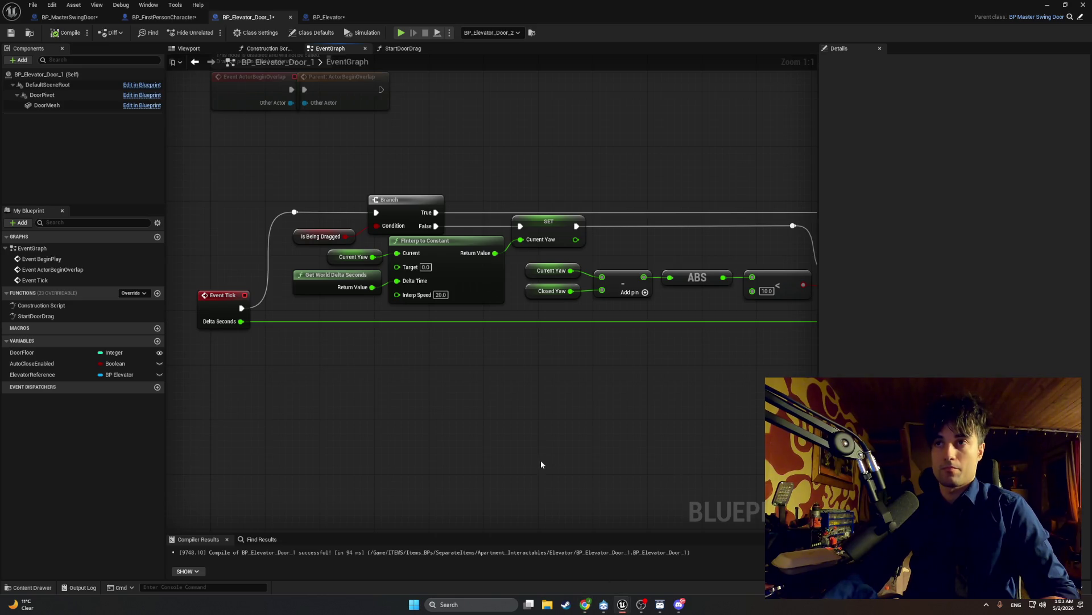
mouse_move(541, 464)
mouse_down()
mouse_move(346, 463)
mouse_move(185, 443)
mouse_move(207, 442)
mouse_up()
drag(772, 317, 718, 318)
drag(651, 232, 569, 298)
drag(642, 255, 630, 255)
mouse_move(482, 325)
mouse_down()
mouse_move(604, 324)
mouse_move(550, 322)
mouse_up()
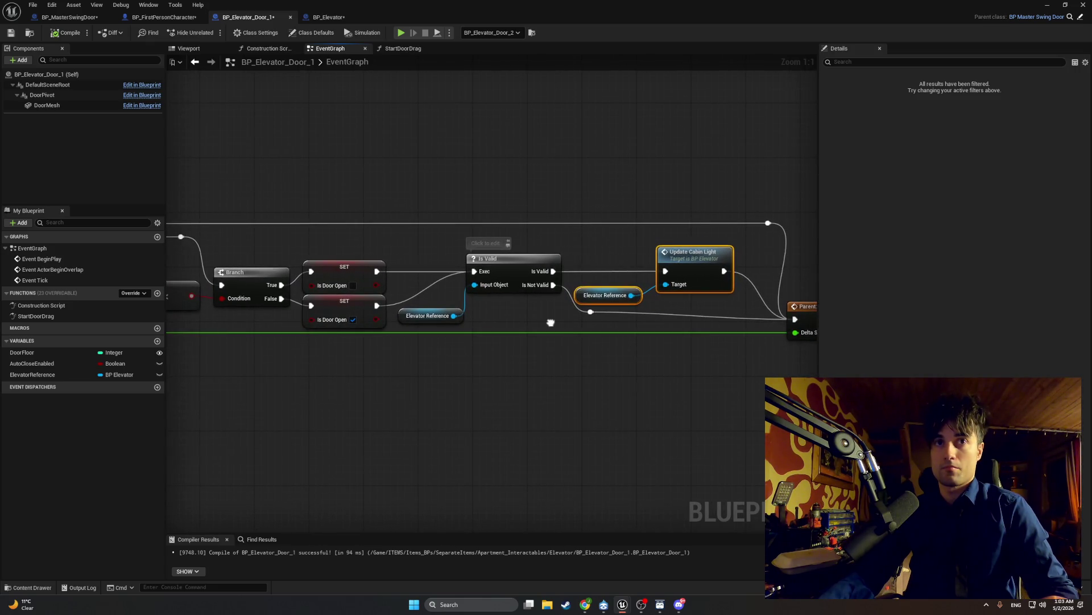
key(super+shift+s)
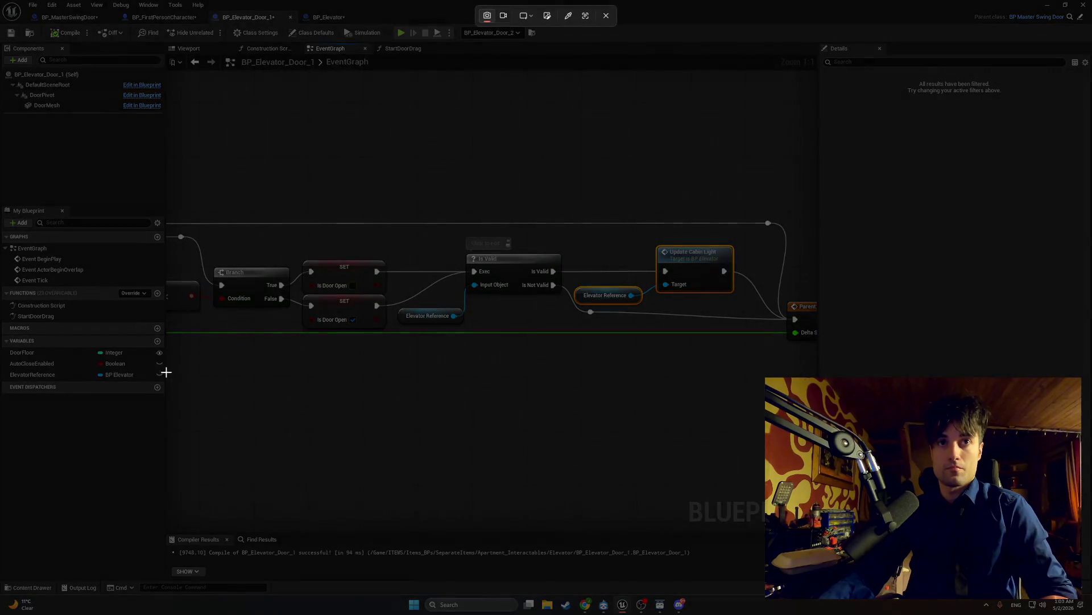
mouse_move(168, 375)
mouse_down()
mouse_move(360, 228)
mouse_move(826, 191)
mouse_up()
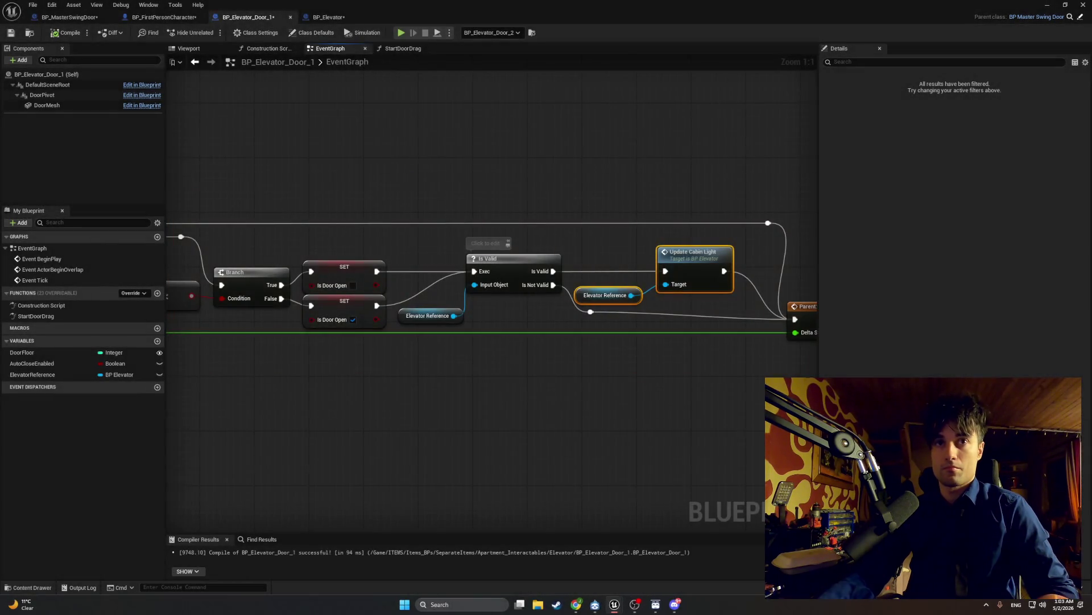
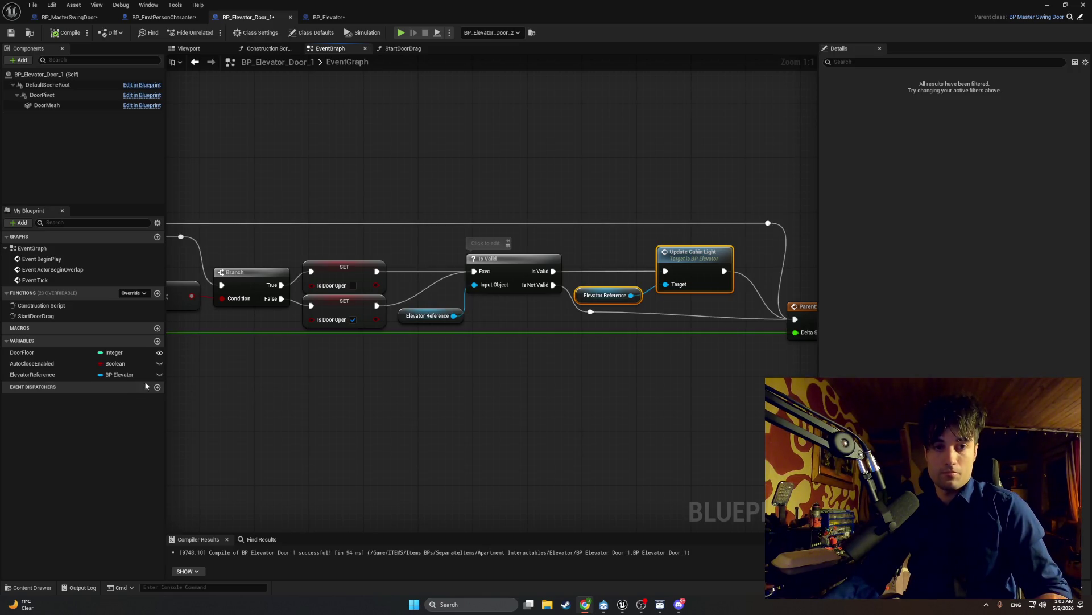
- Snip the ElevatorReference variable and select it to show its settings in Details
key(super+shift+s)
drag(163, 383, 1, 370)
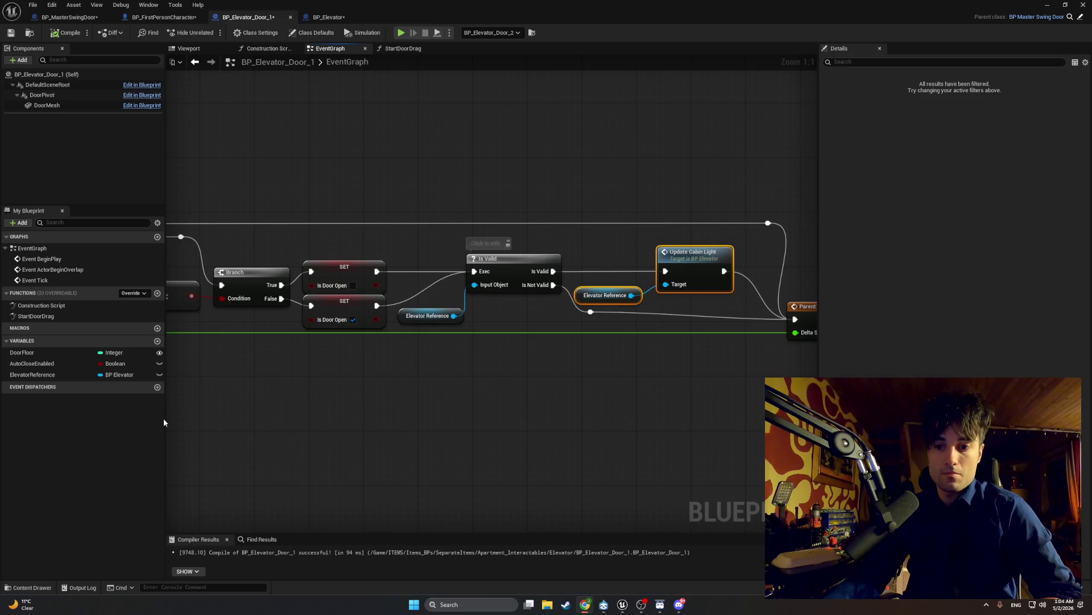
click(73, 374)
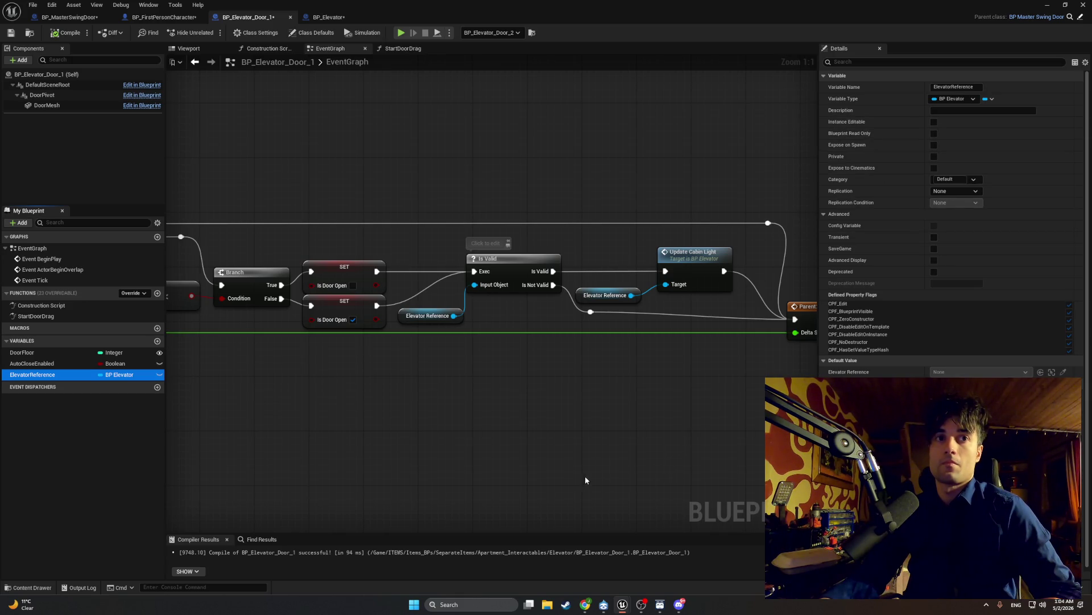
- In the level, filter the door's properties by 'eleva' and browse to its Blueprint asset
click(1043, 6)
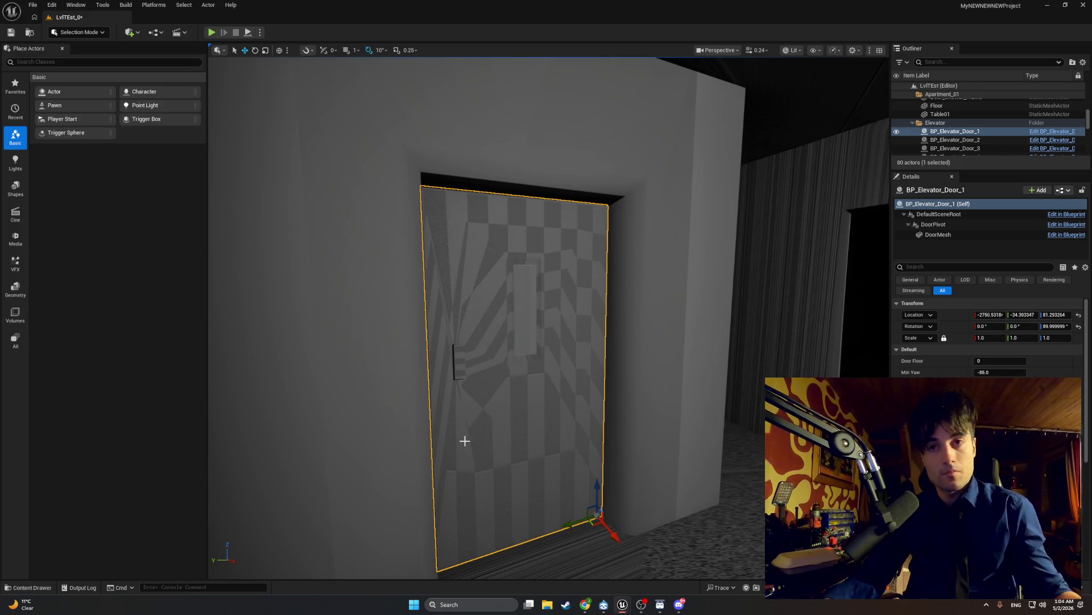
click(957, 266)
text(el)
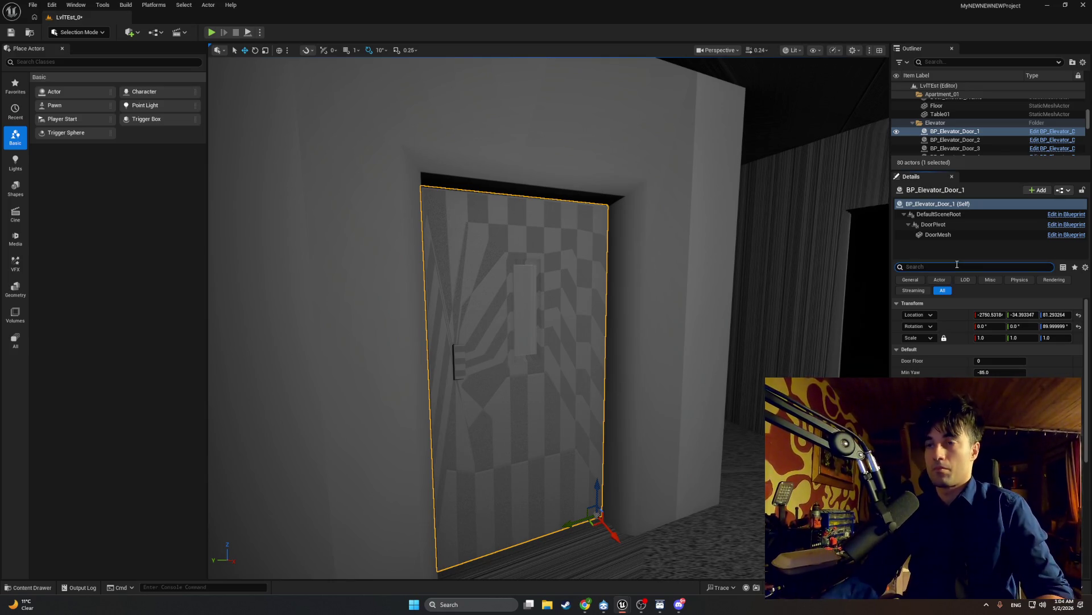
text(eva)
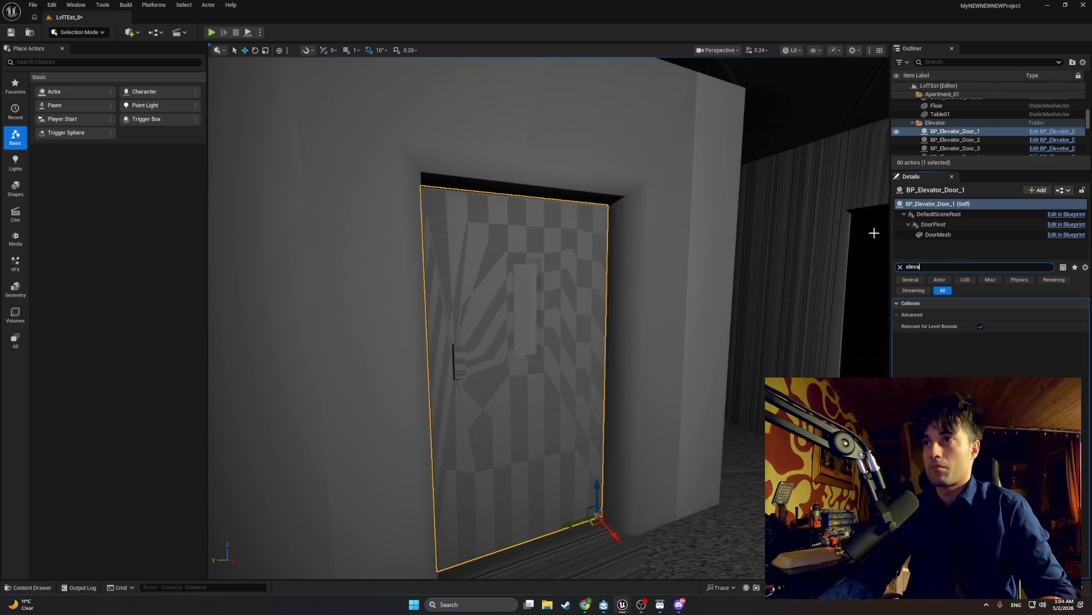
drag(551, 294, 529, 296)
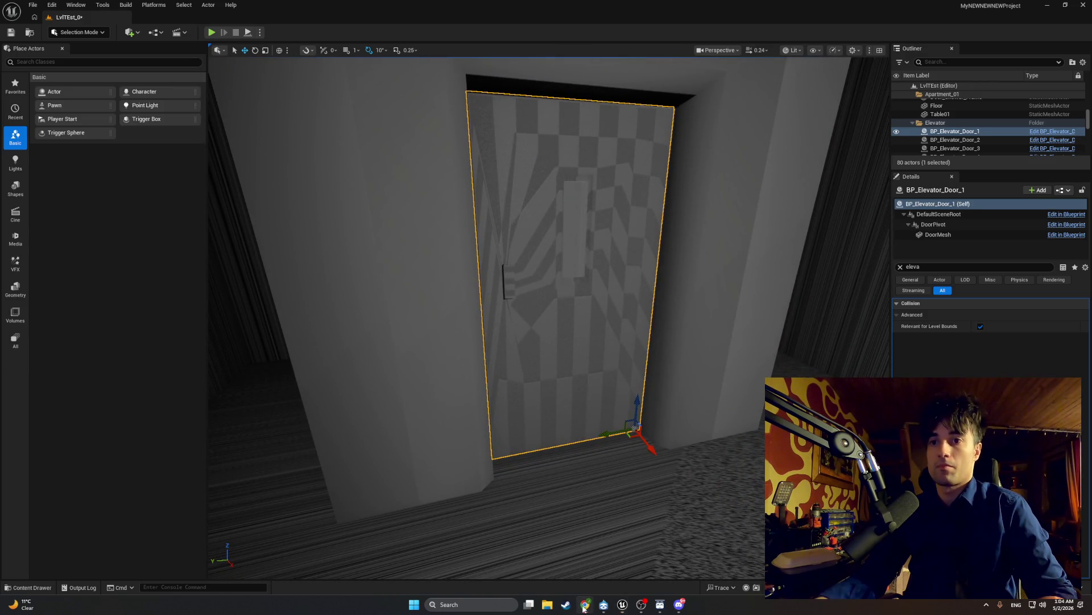
right_click(595, 411)
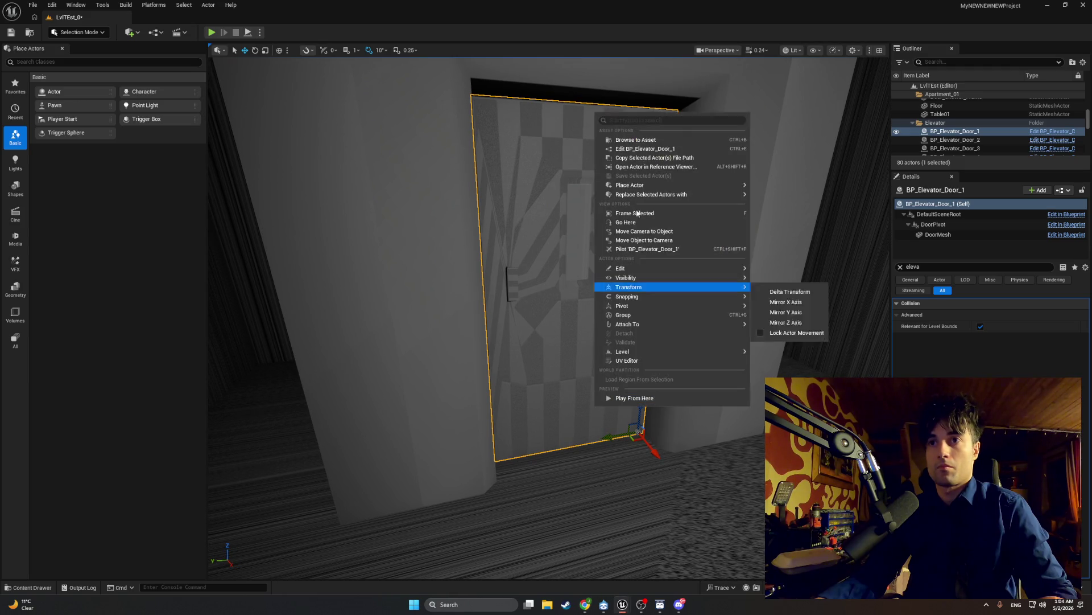
click(631, 141)
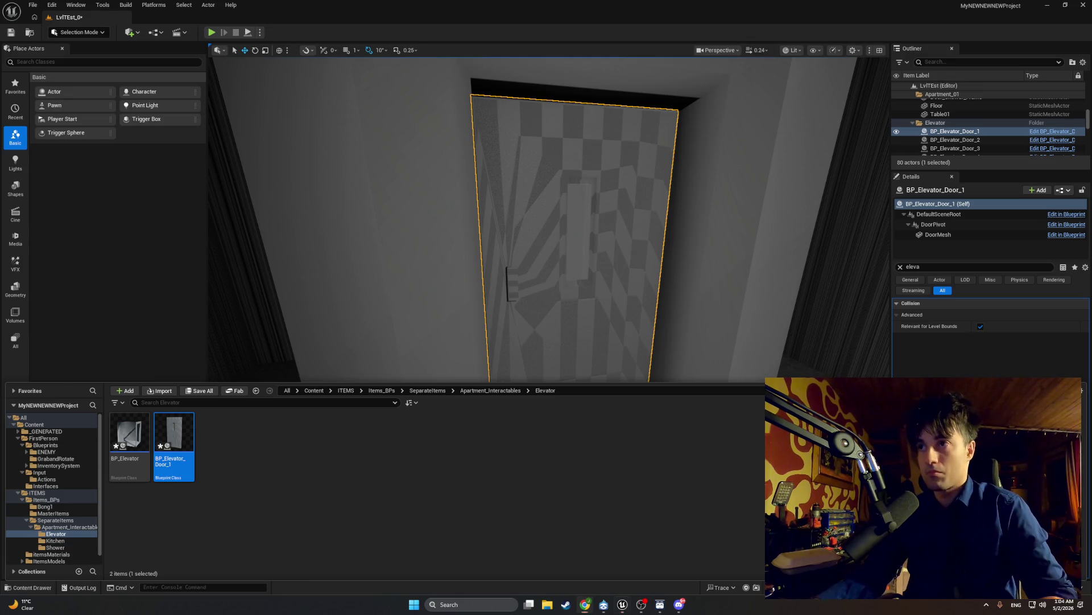
click(842, 319)
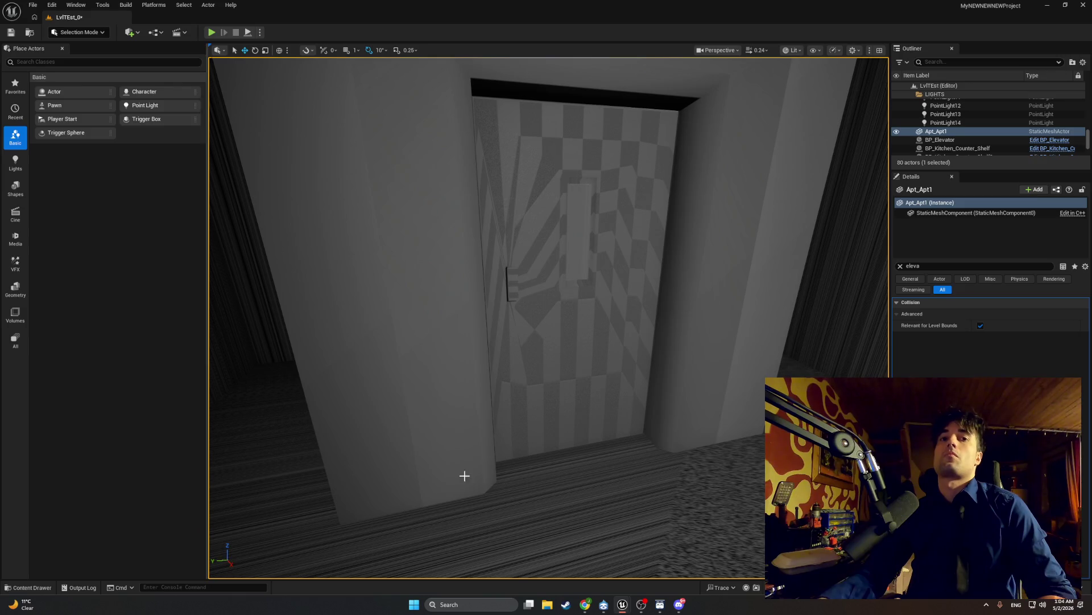
- Make ElevatorReference Instance Editable in the door Blueprint and compile it
mouse_move(591, 607)
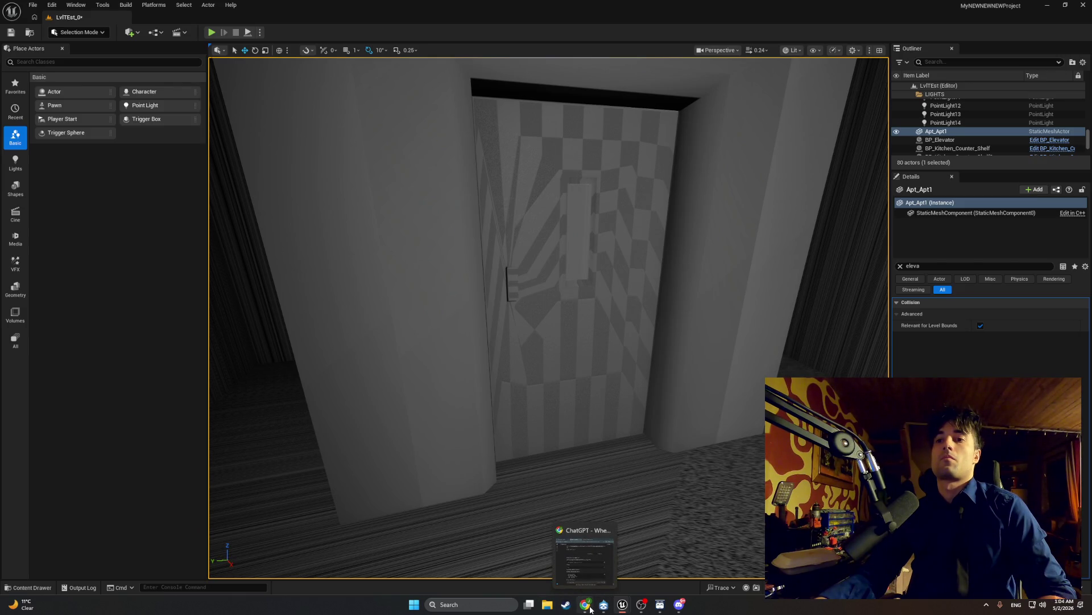
click(669, 555)
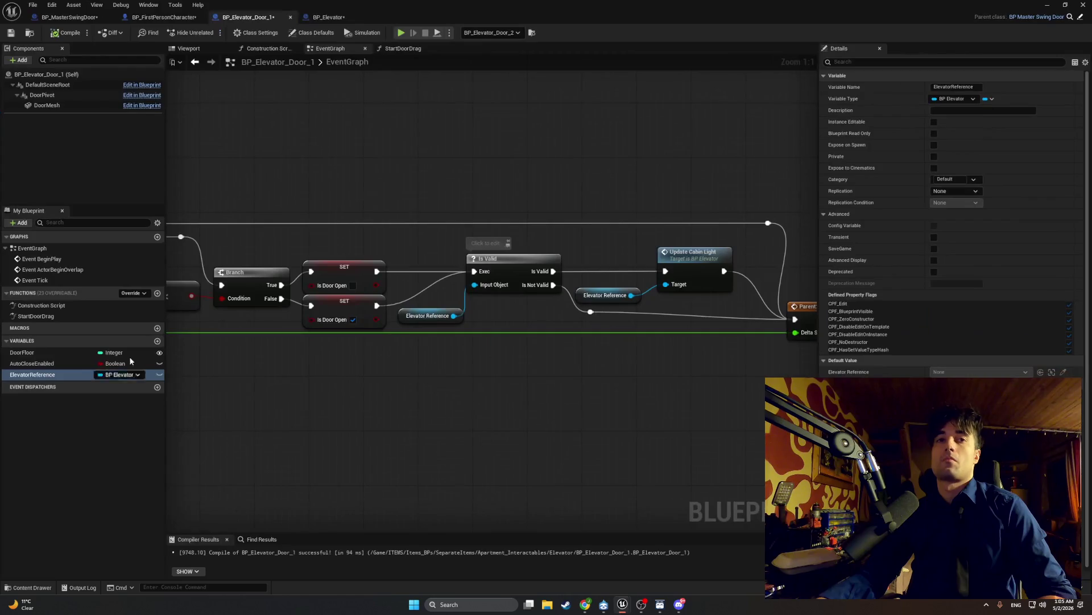
click(934, 122)
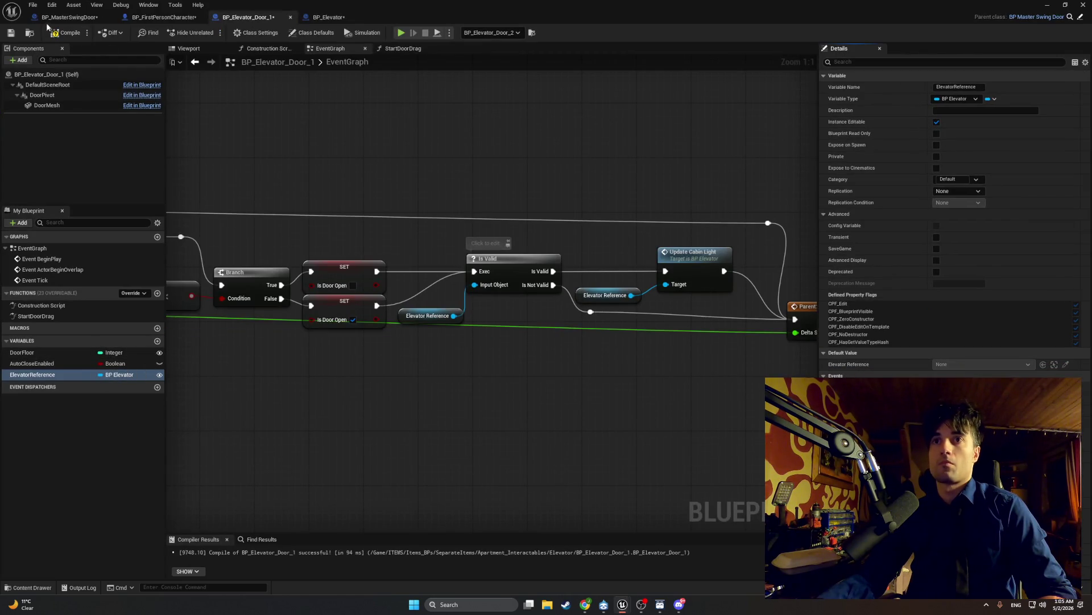
click(65, 33)
- Return to the level and clear the Details property search text
click(1047, 5)
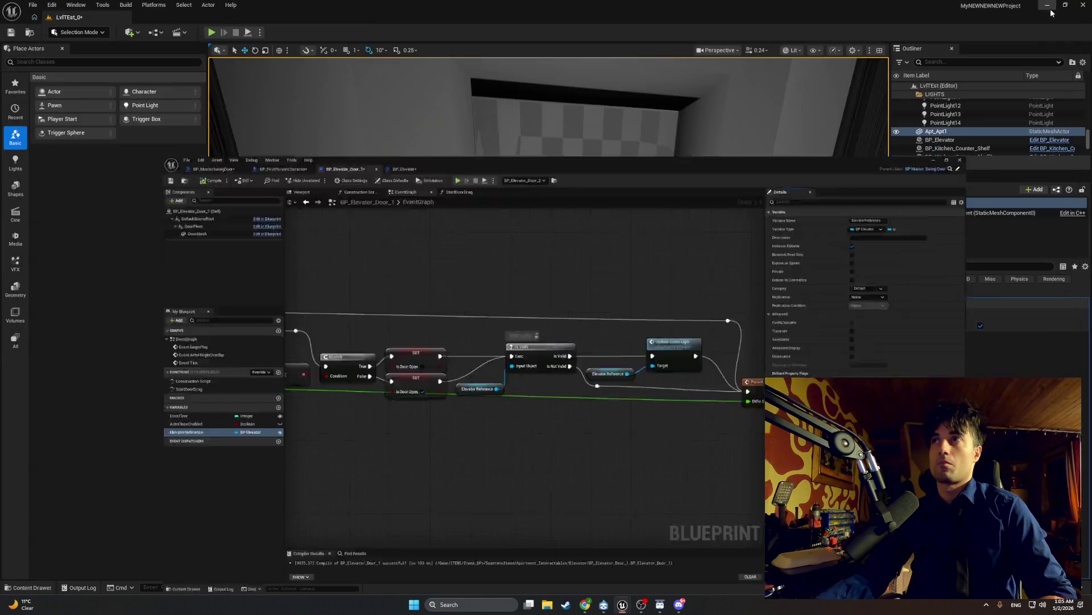
click(944, 264)
key(ctrl+a)
key(BackSpace)
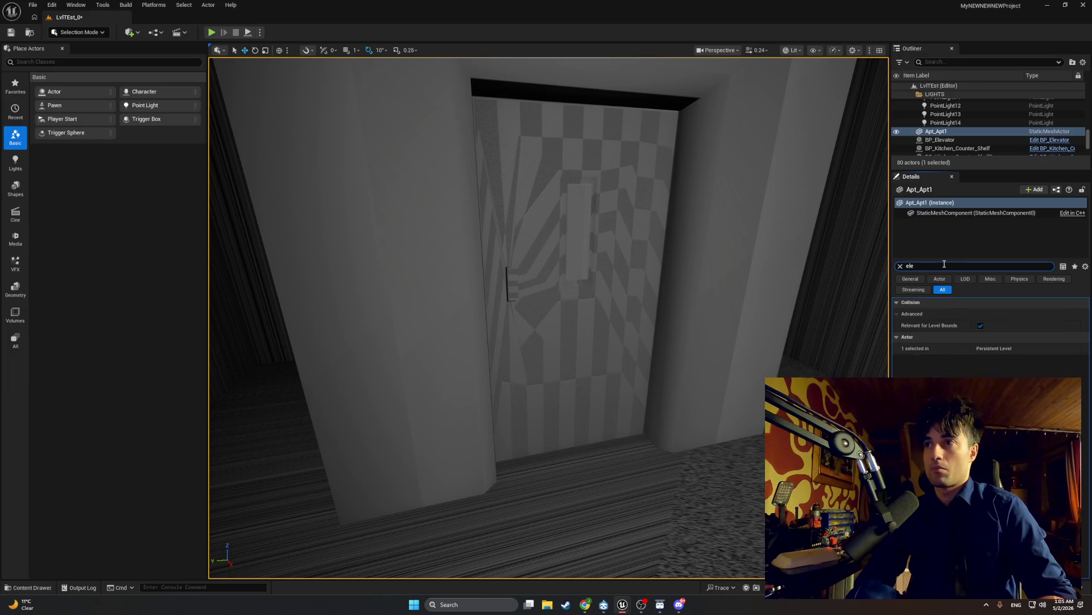
text(va)
text(tor)
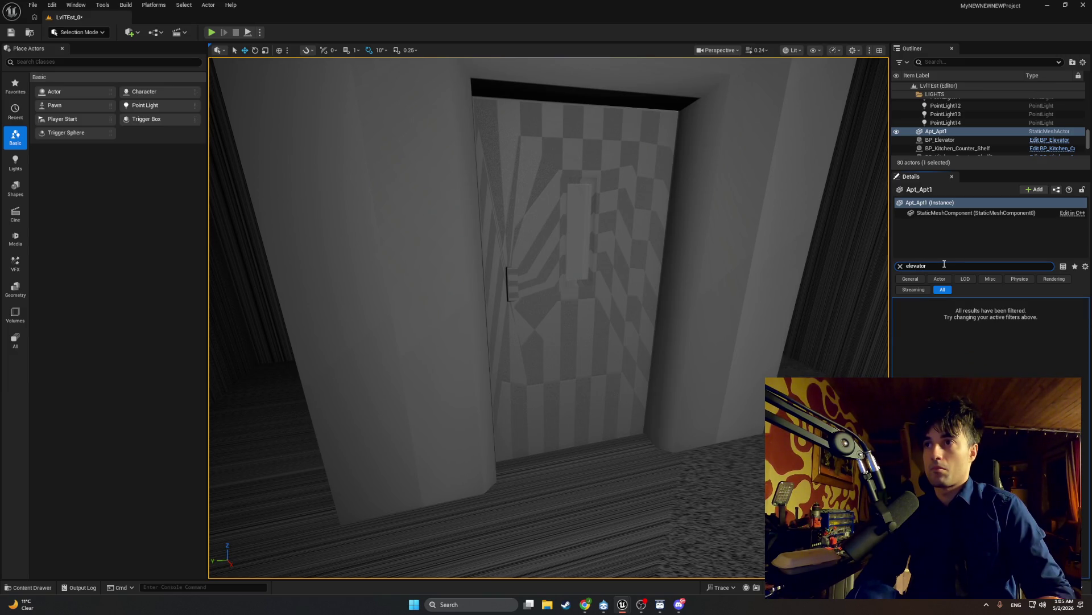
text(egf)
key(BackSpace)
key(BackSpace)
key(BackSpace)
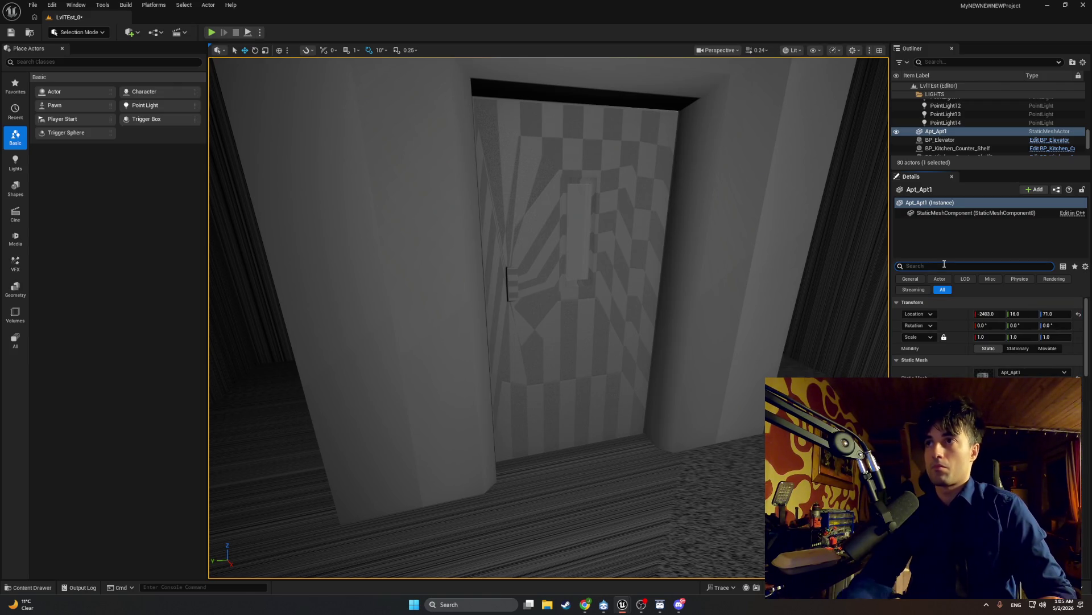
click(813, 298)
click(664, 263)
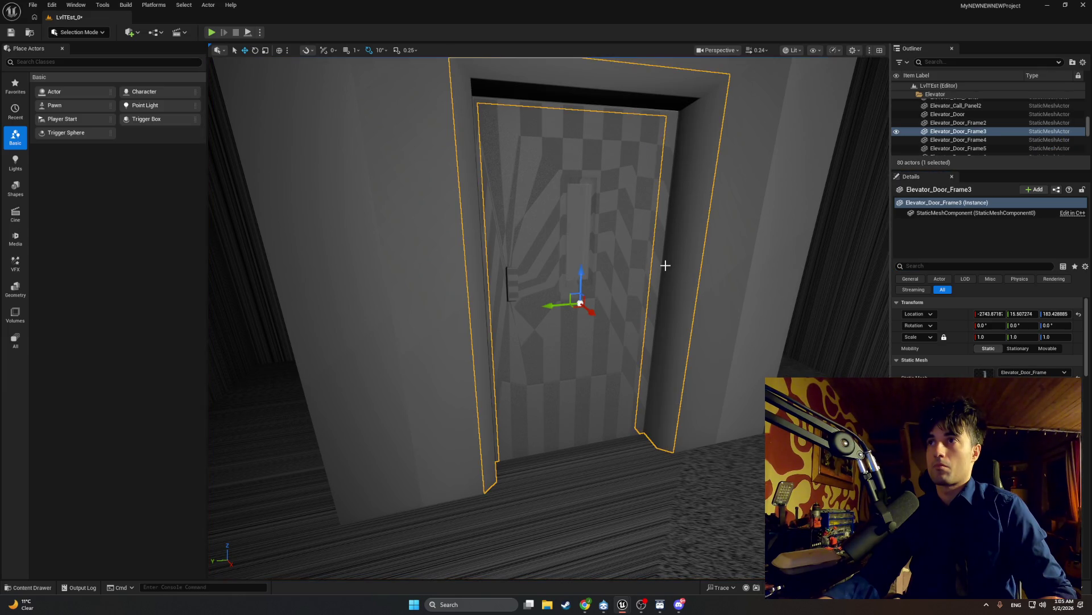
click(937, 266)
text(eleva)
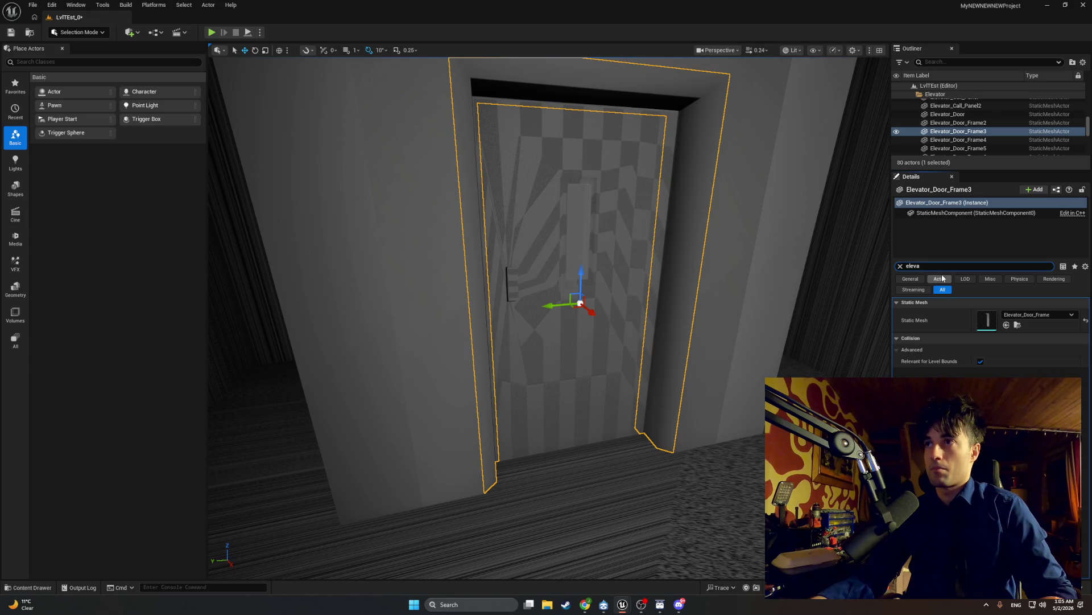
key(super+shift+s)
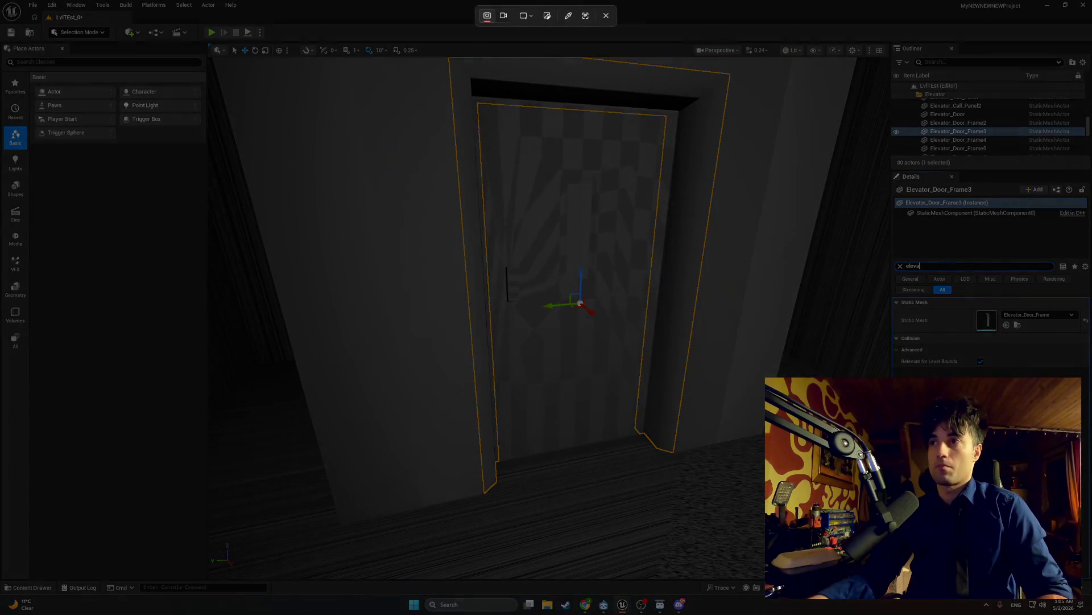
mouse_move(1090, 452)
mouse_down()
mouse_move(793, 210)
mouse_move(417, 69)
mouse_up()
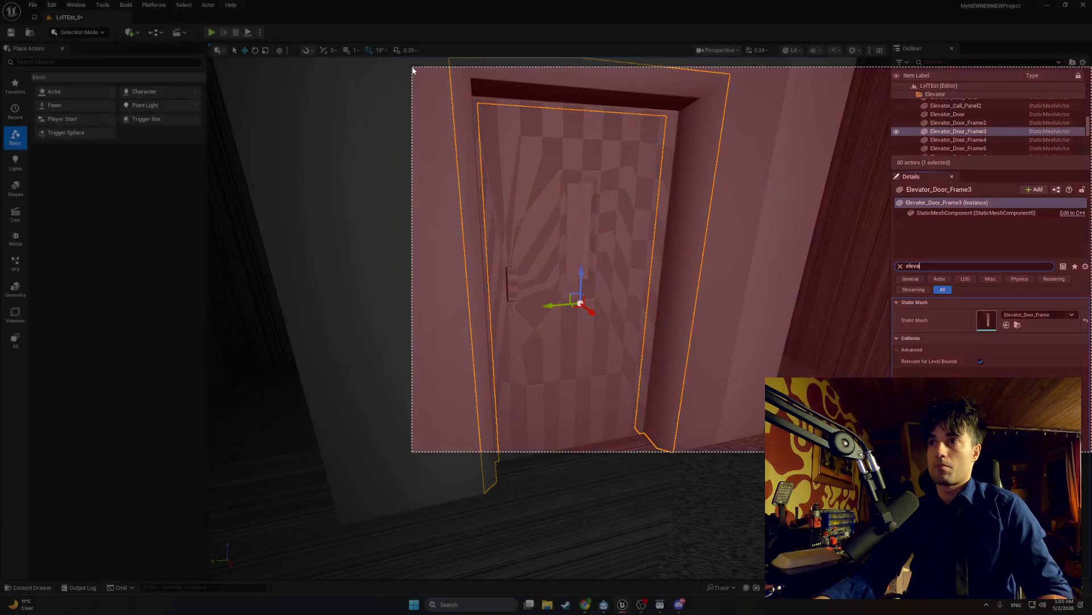
key(f)
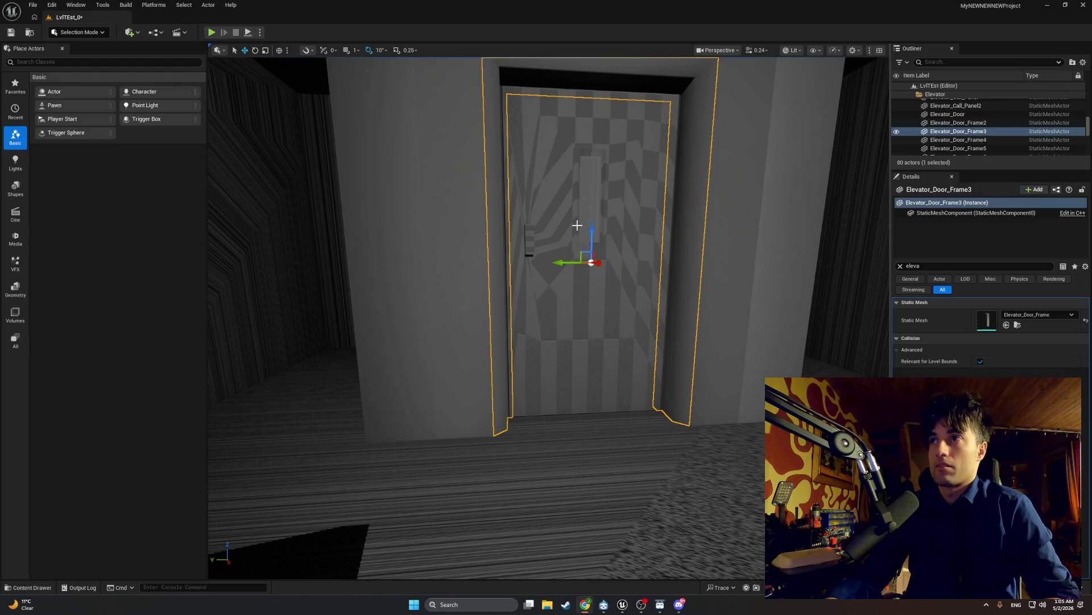
- Set Elevator Reference to BP_Elevator on BP_Elevator_Door_1 and BP_Elevator_Door_2
click(576, 225)
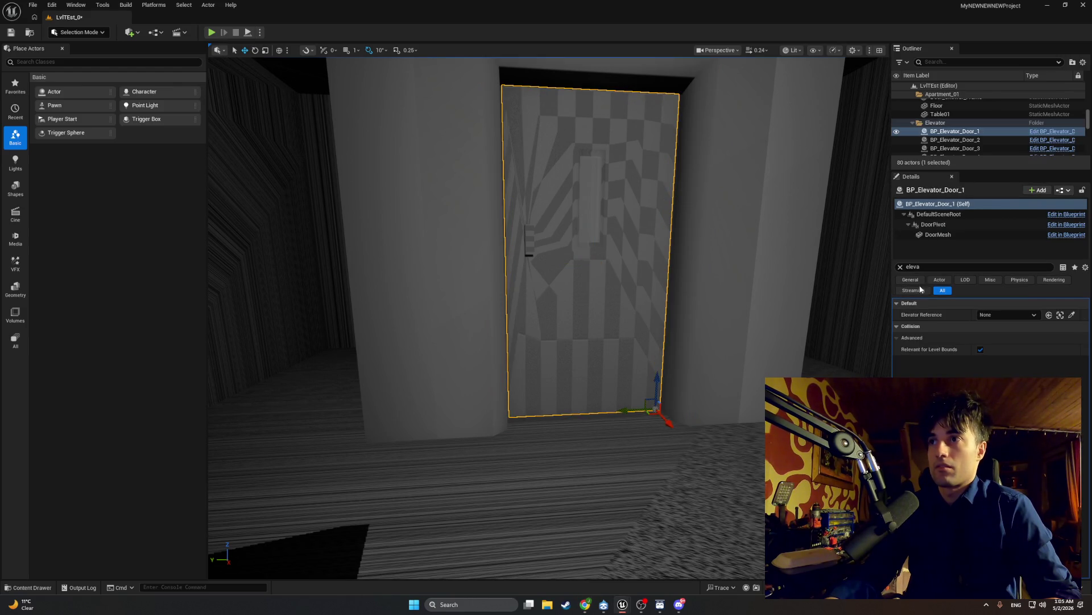
click(1008, 317)
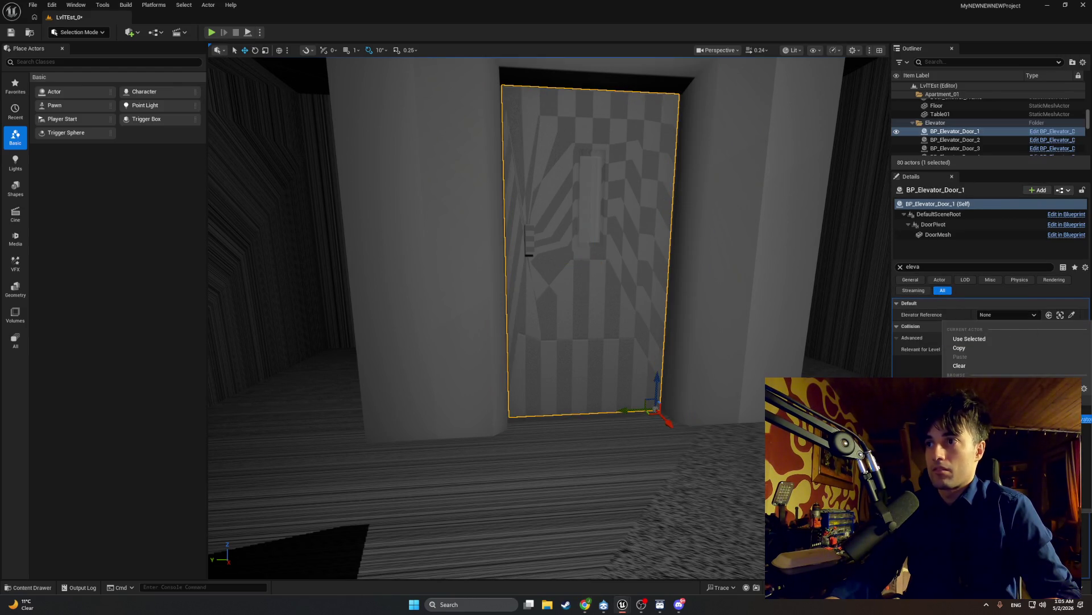
click(973, 399)
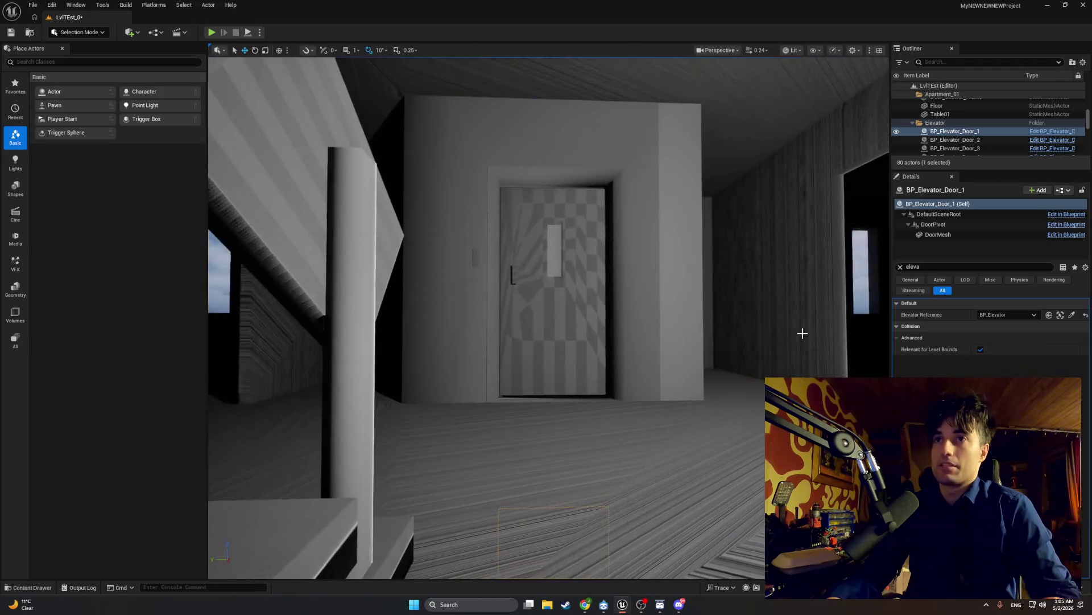
click(624, 325)
click(583, 288)
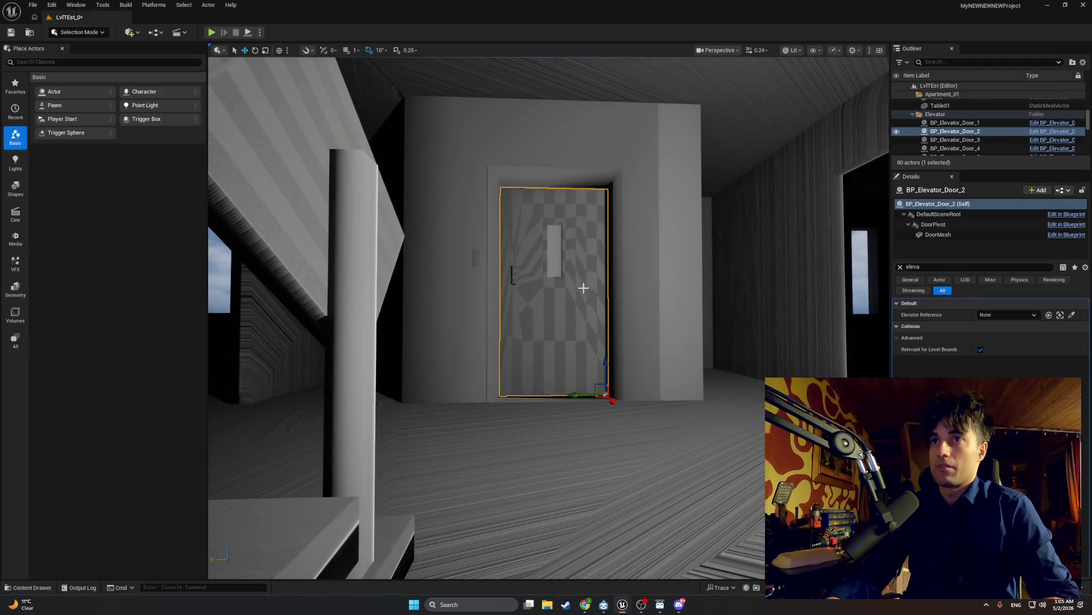
click(1004, 314)
click(990, 398)
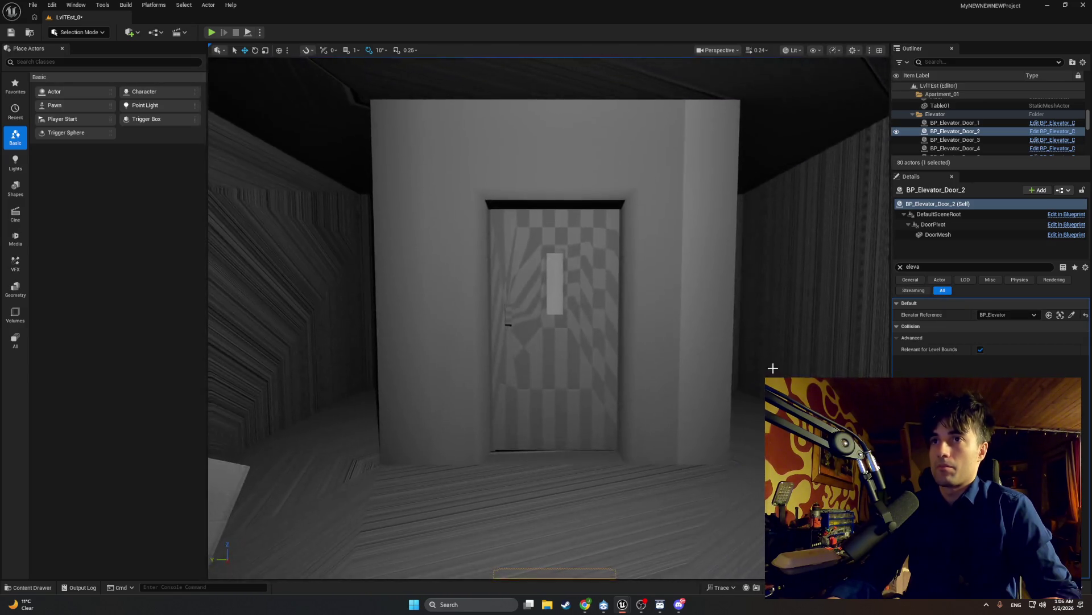
- Set Elevator Reference to BP_Elevator on the third, fourth and fifth elevator doors
click(620, 349)
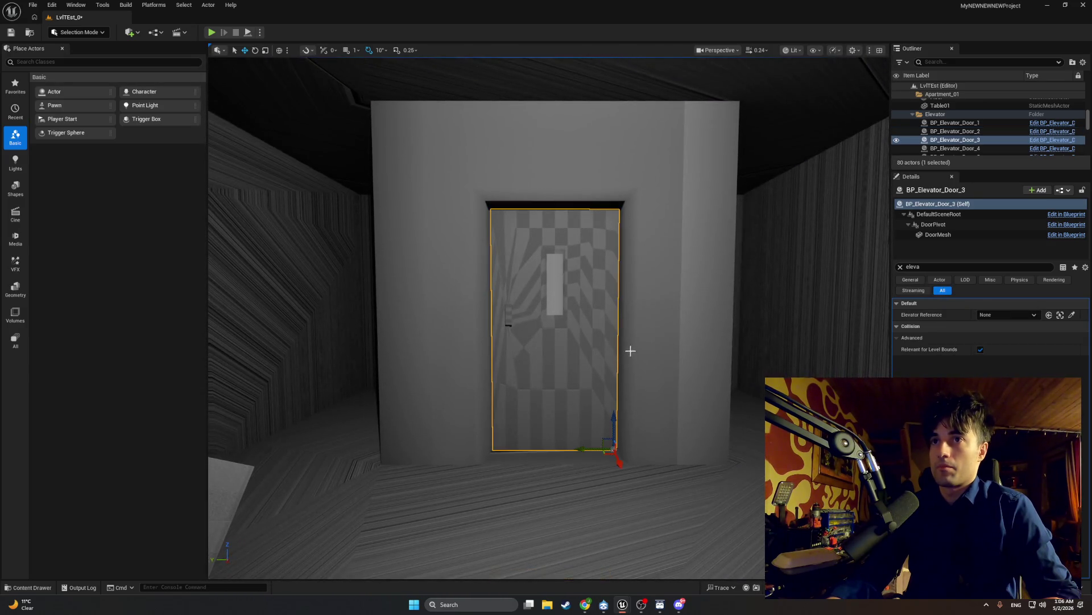
click(1001, 314)
click(990, 399)
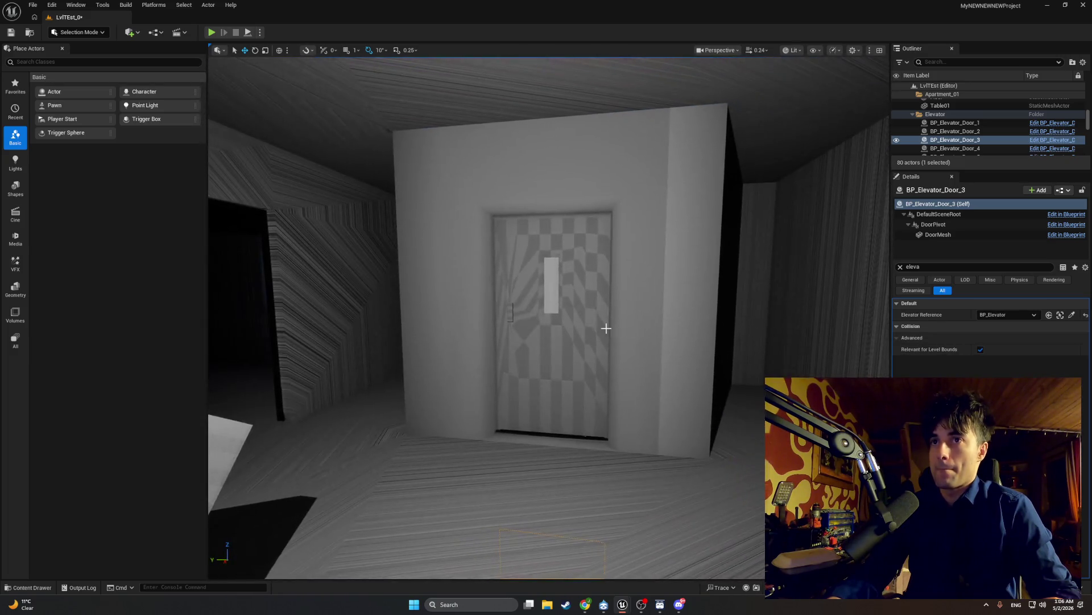
click(606, 328)
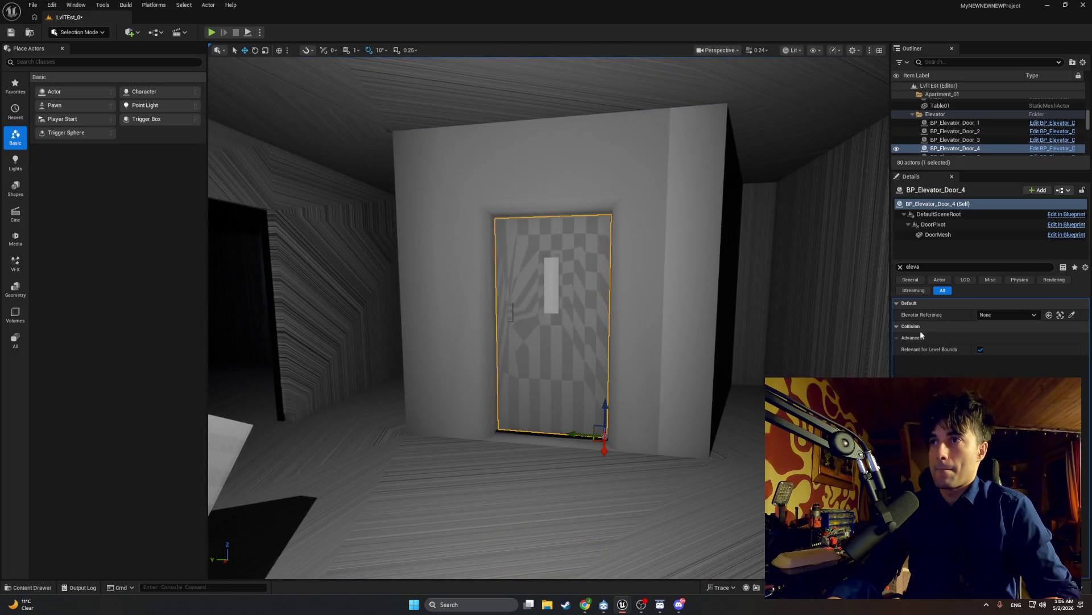
click(1007, 315)
click(979, 344)
key(w)
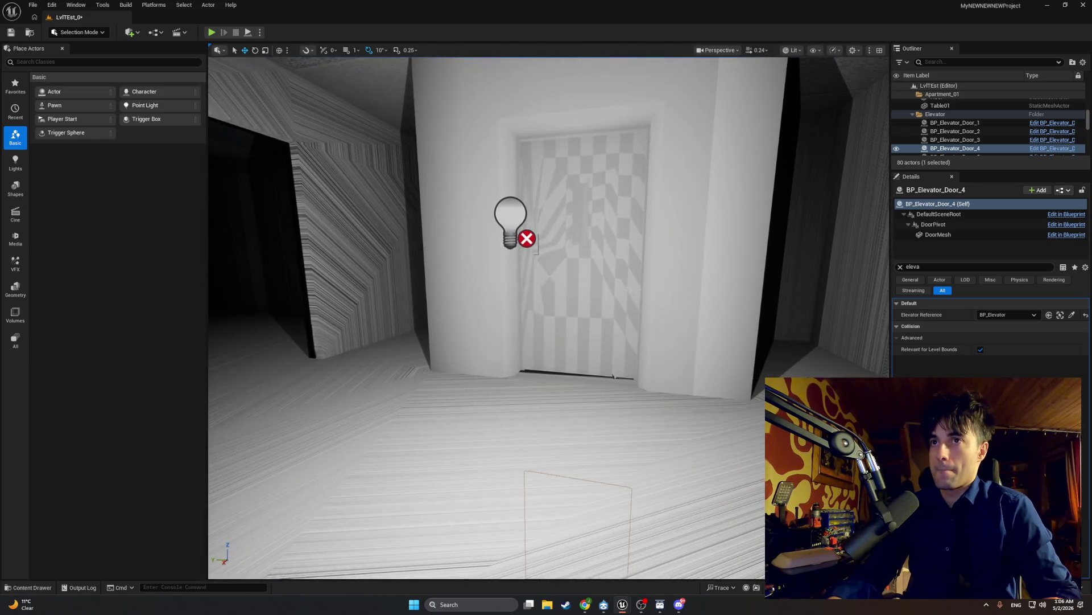
click(569, 256)
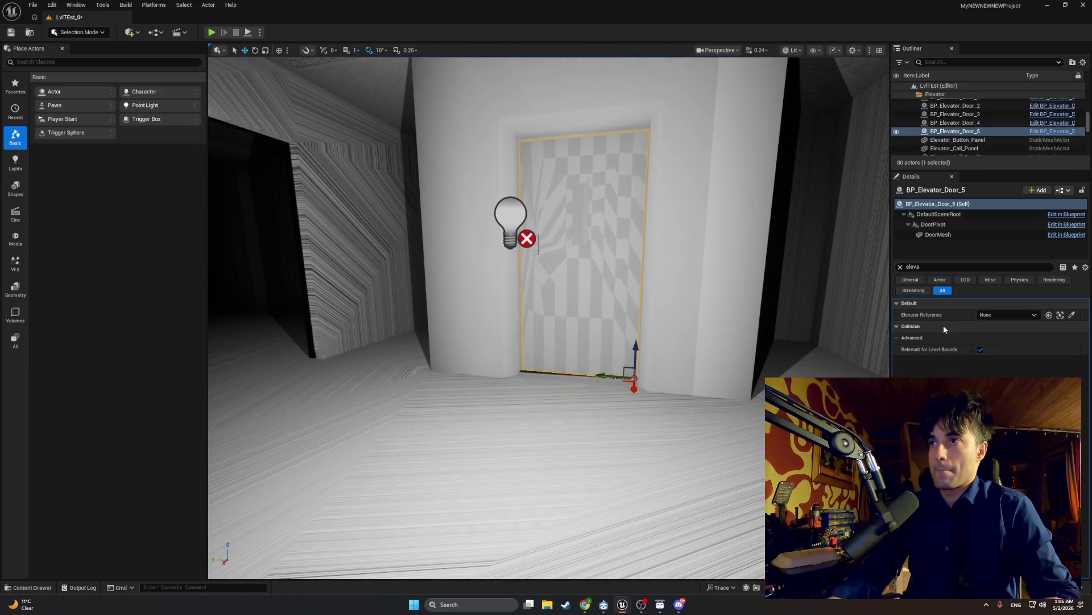
click(1007, 314)
click(979, 345)
key(s)
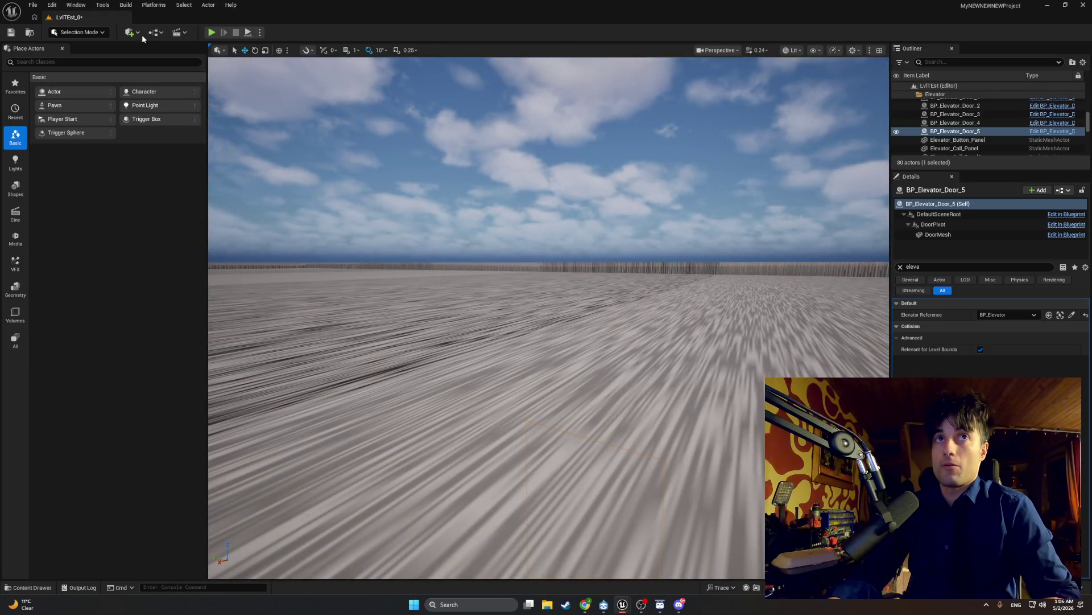
- Save the level, run a Play in Editor test of the doors, then stop it
key(ctrl+s)
click(211, 32)
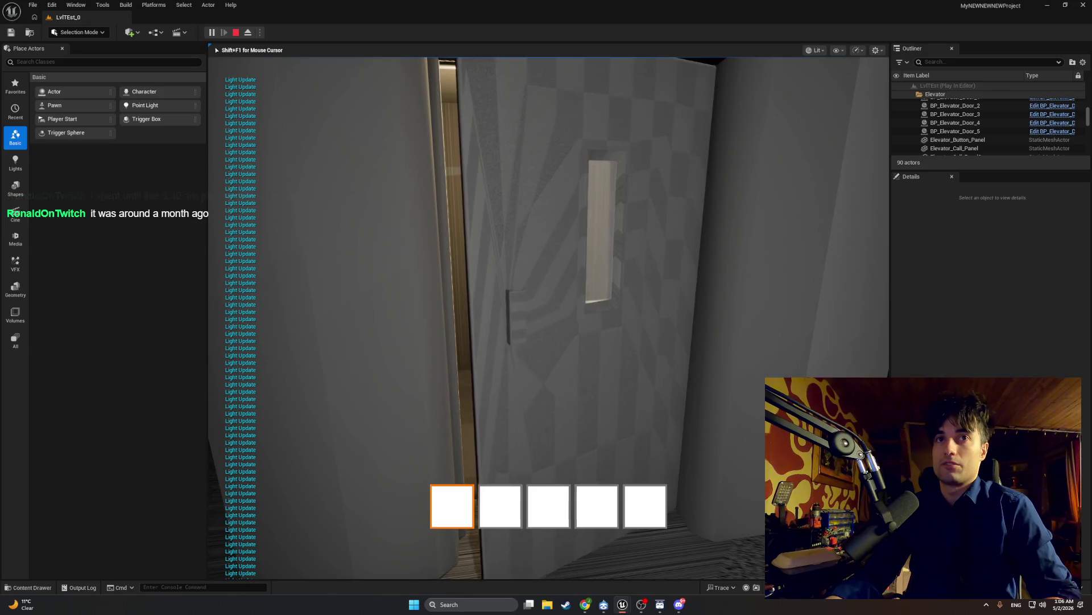
key(Escape)
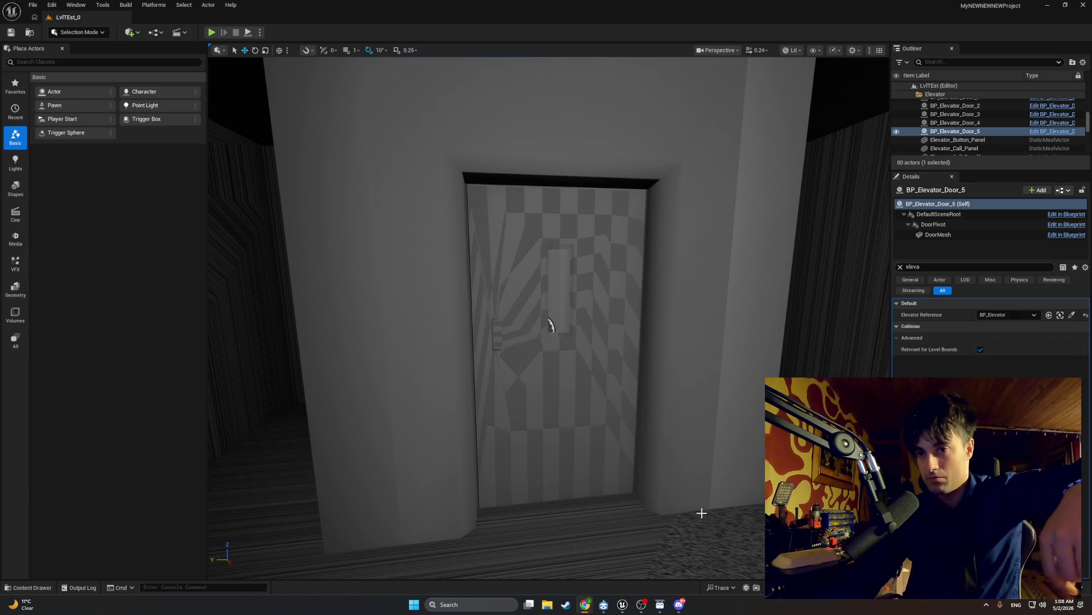
- Restore the door Blueprint, pan to the Event Tick, Is Valid, Branch and SET nodes, and add a variable
mouse_move(623, 605)
click(638, 574)
scroll(401, 413, down, 3)
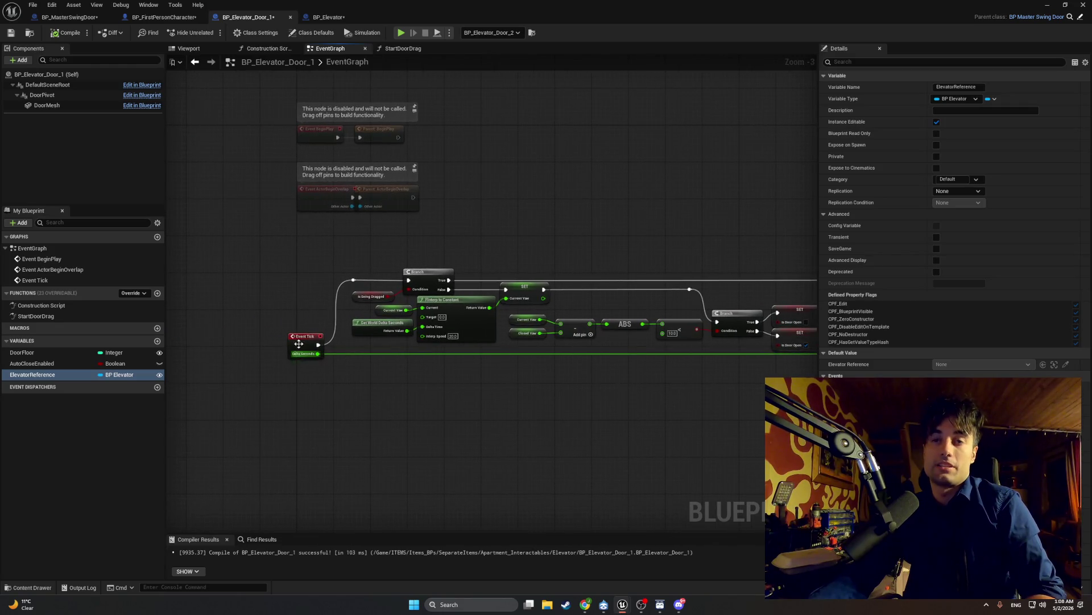
drag(709, 289, 340, 276)
drag(386, 285, 282, 294)
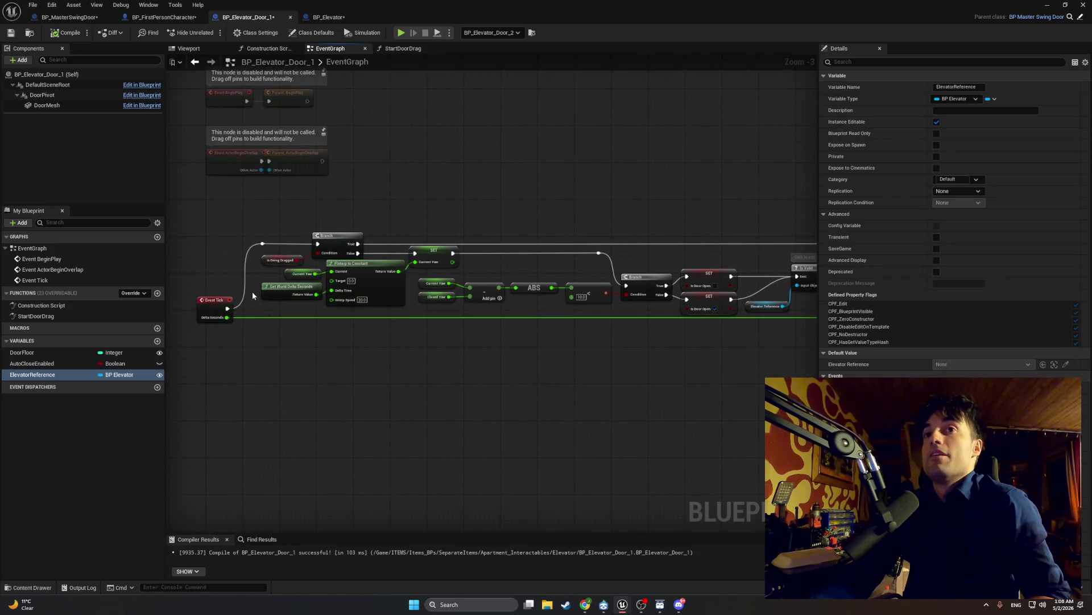
mouse_move(704, 308)
mouse_down()
mouse_move(493, 282)
mouse_move(370, 285)
mouse_move(633, 288)
mouse_move(459, 279)
mouse_up()
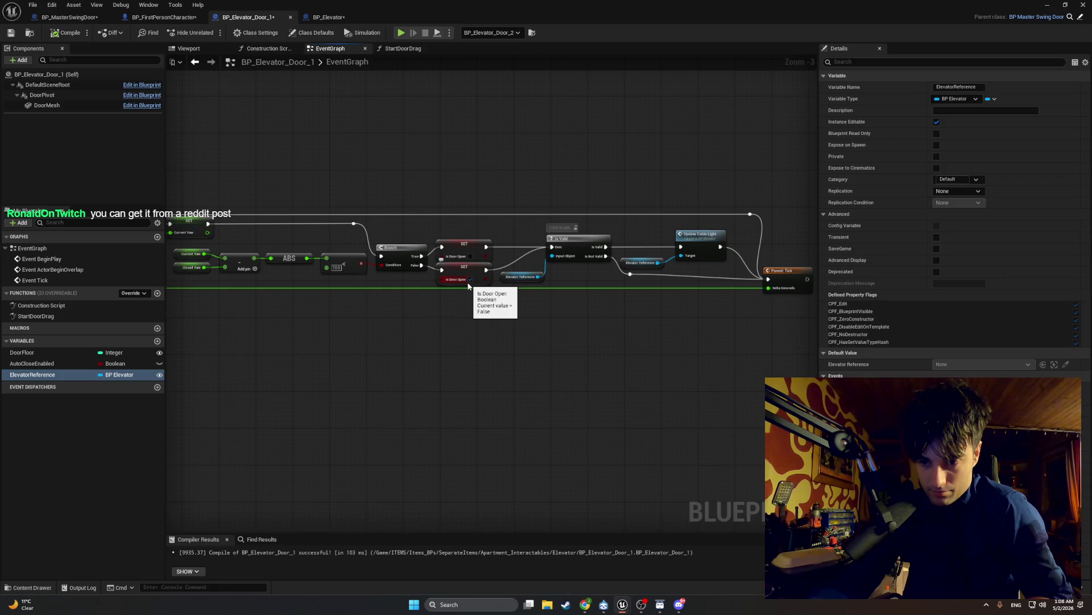
click(158, 340)
text(LastIsDoorO)
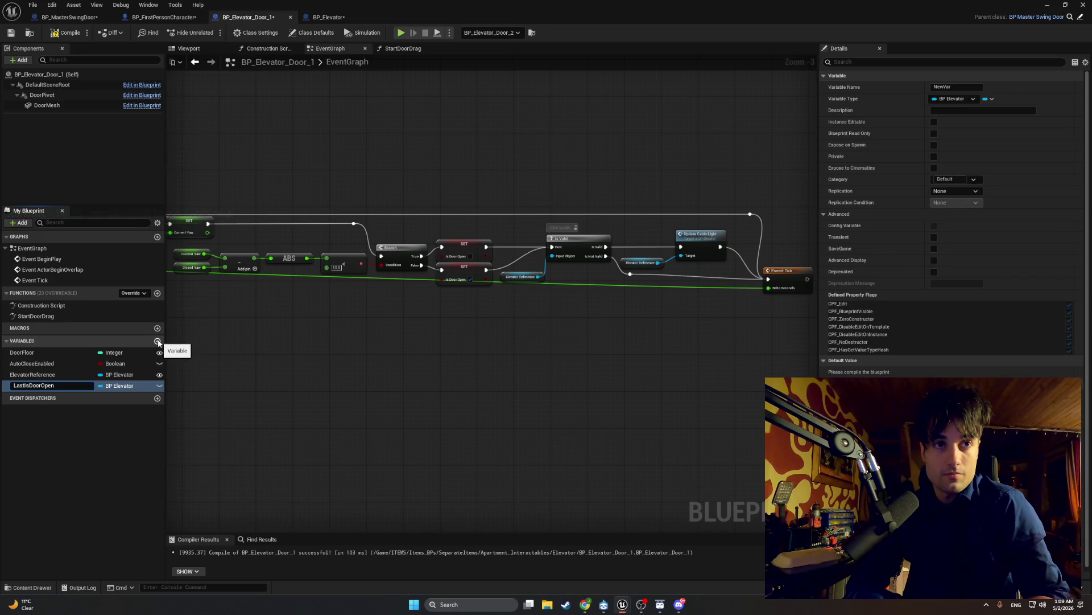
- Name the new variable LastIsDoorOpen, make it a Boolean, and compile the Blueprint
text(pen)
key(Return)
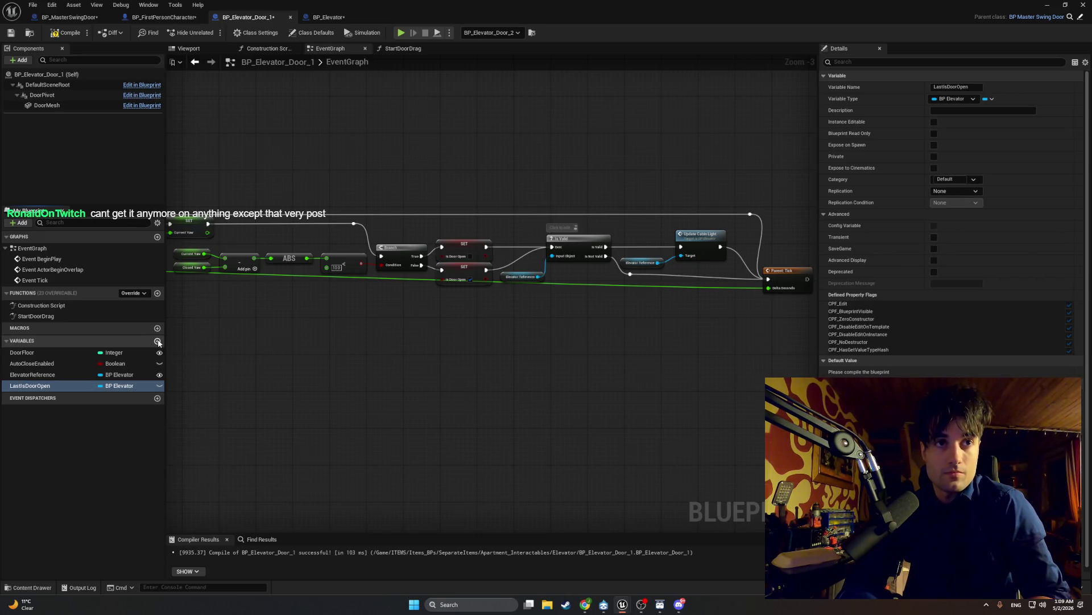
click(133, 387)
click(120, 179)
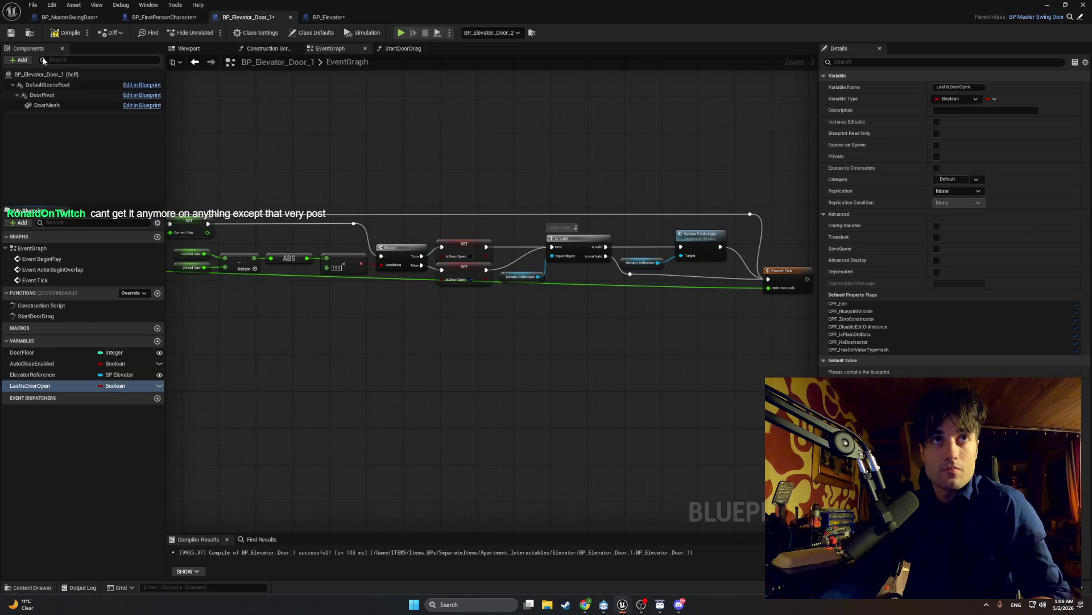
click(65, 33)
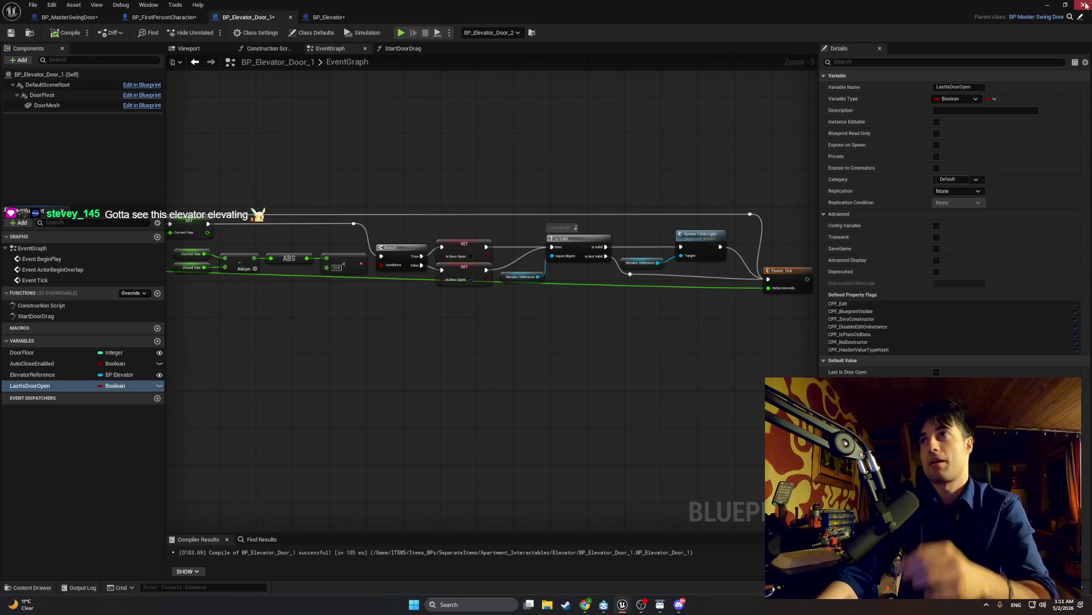
- Run a short Play in Editor test of the door, then return to the door Blueprint
click(1048, 4)
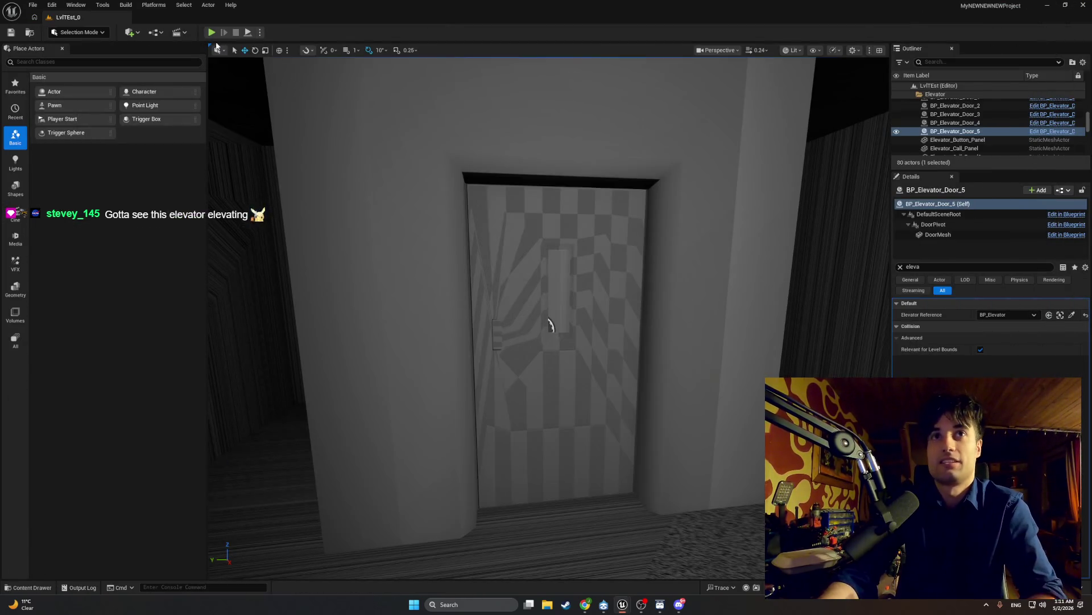
key(alt+p)
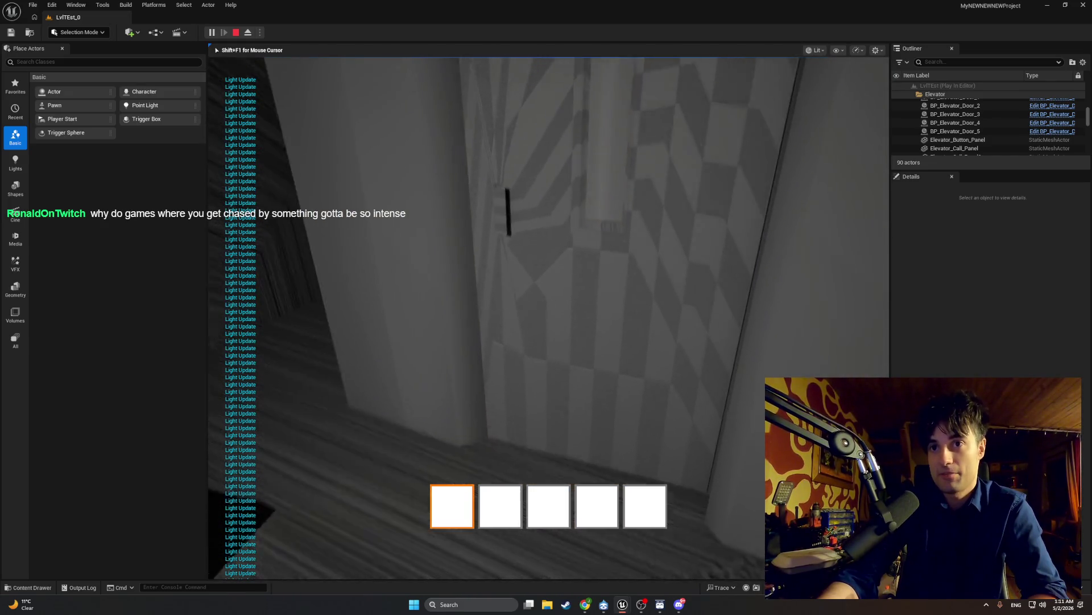
key(Escape)
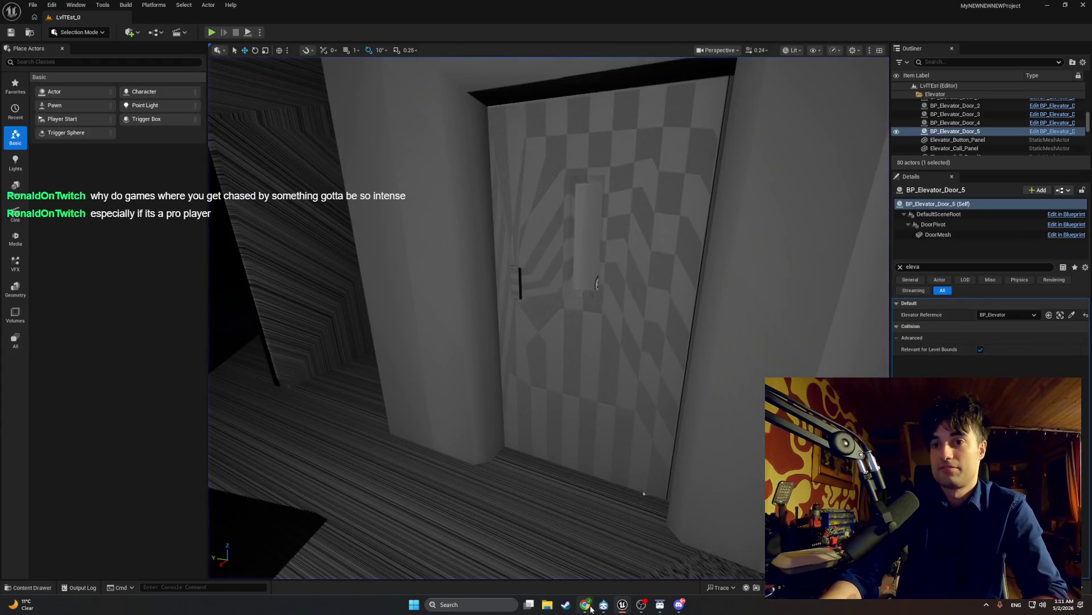
mouse_move(614, 607)
click(669, 561)
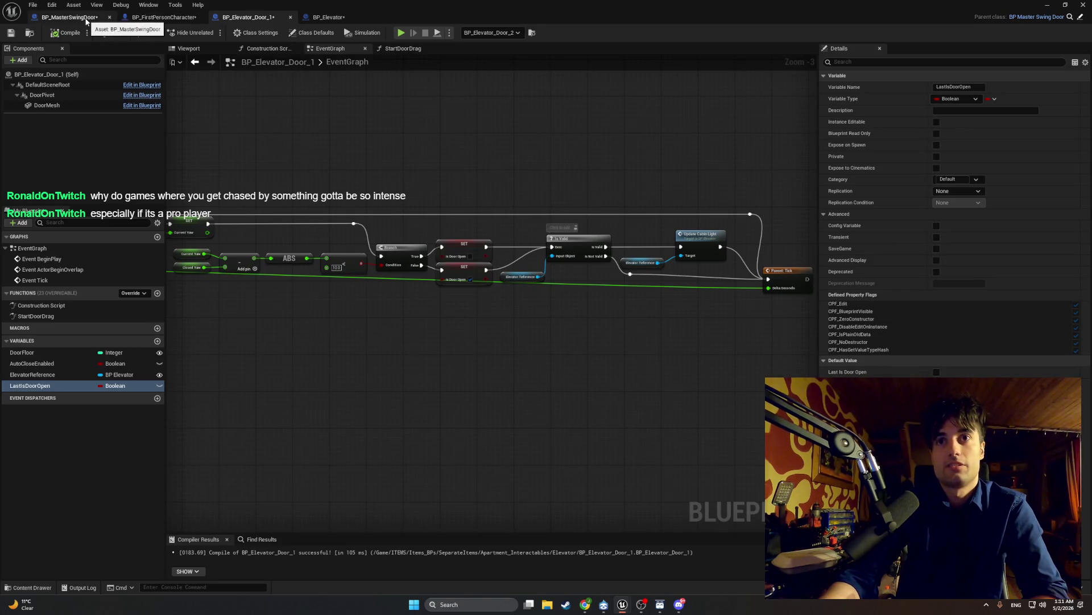
- Open the StopDoorDrag function graph in the BP_MasterSwingDoor Blueprint
click(85, 18)
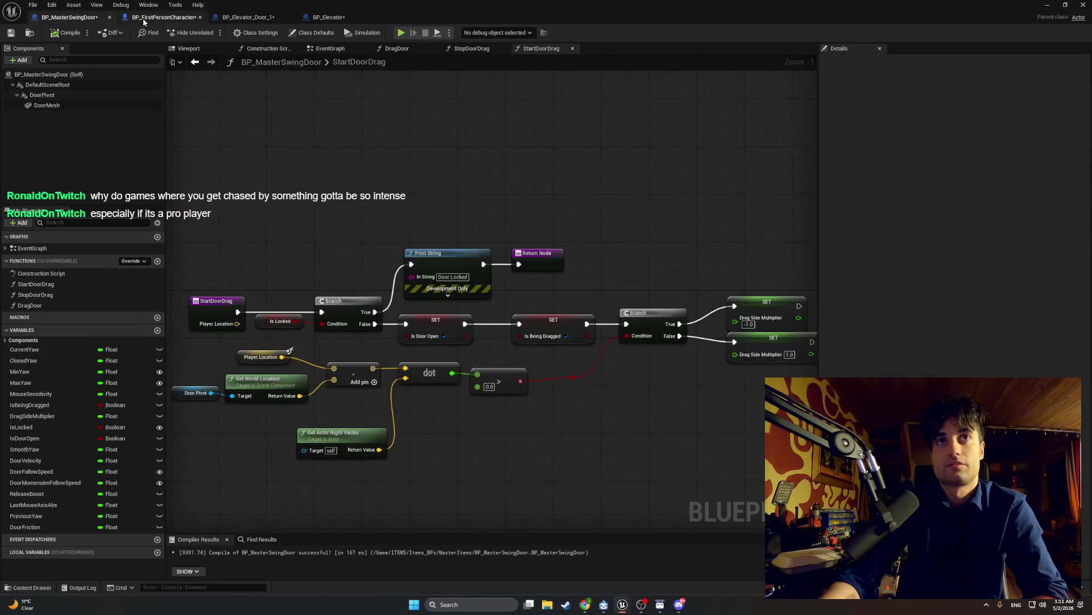
click(226, 19)
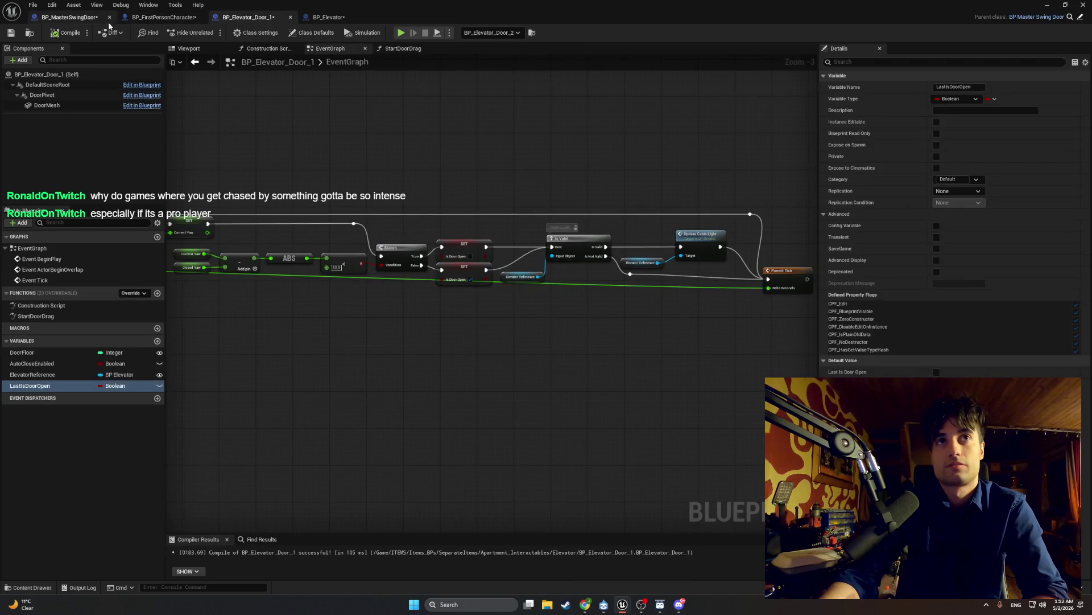
click(67, 17)
click(333, 48)
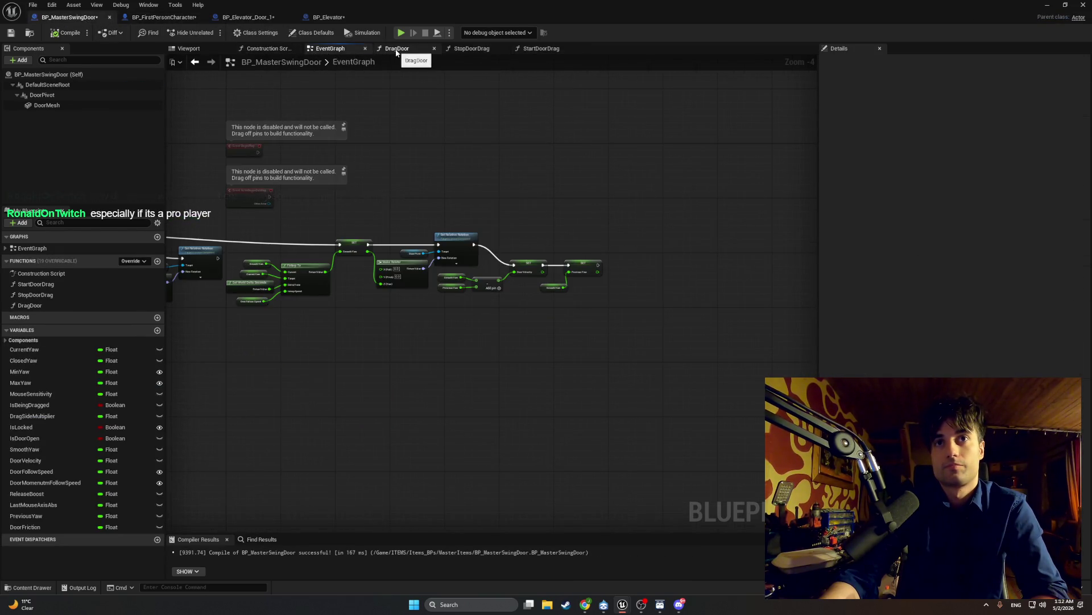
click(387, 50)
click(464, 50)
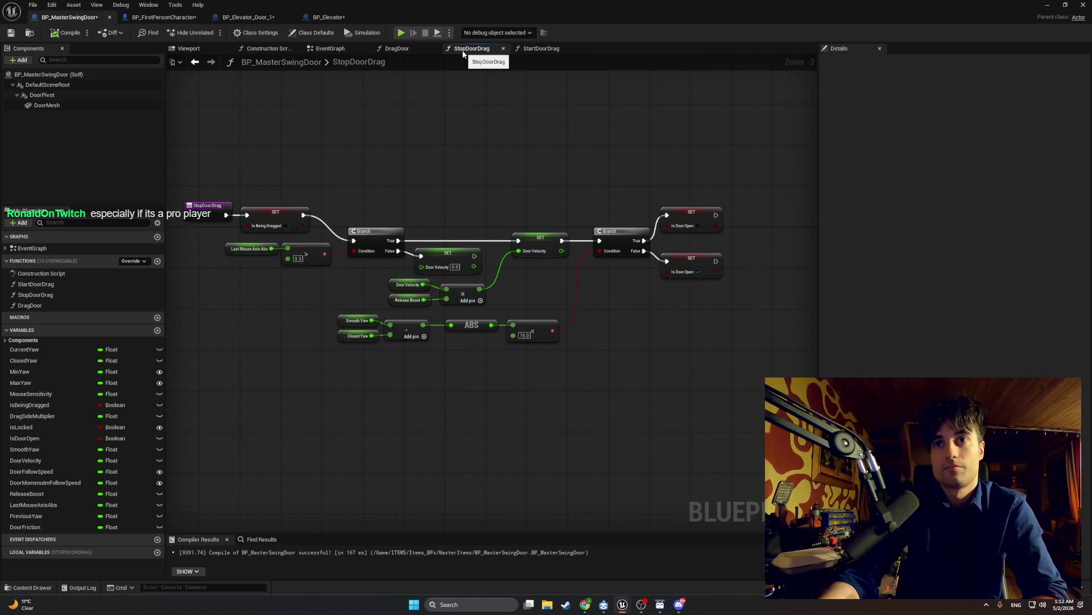
- Lower the StopDoorDrag yaw threshold from 15.0 to 5.0 and start a level play test
scroll(538, 342, up, 1)
scroll(538, 341, up, 1)
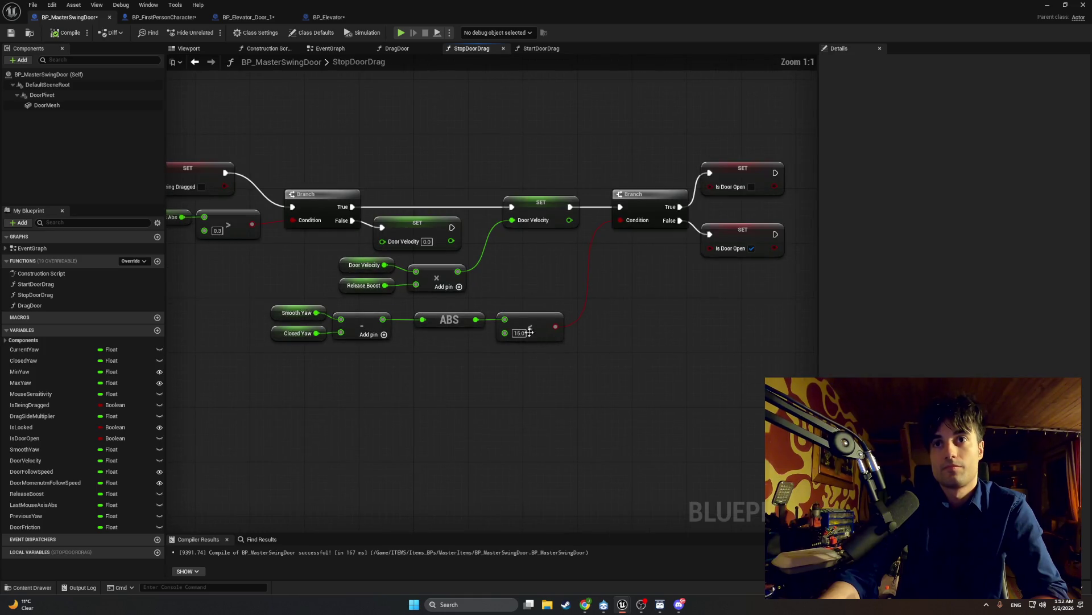
text(5)
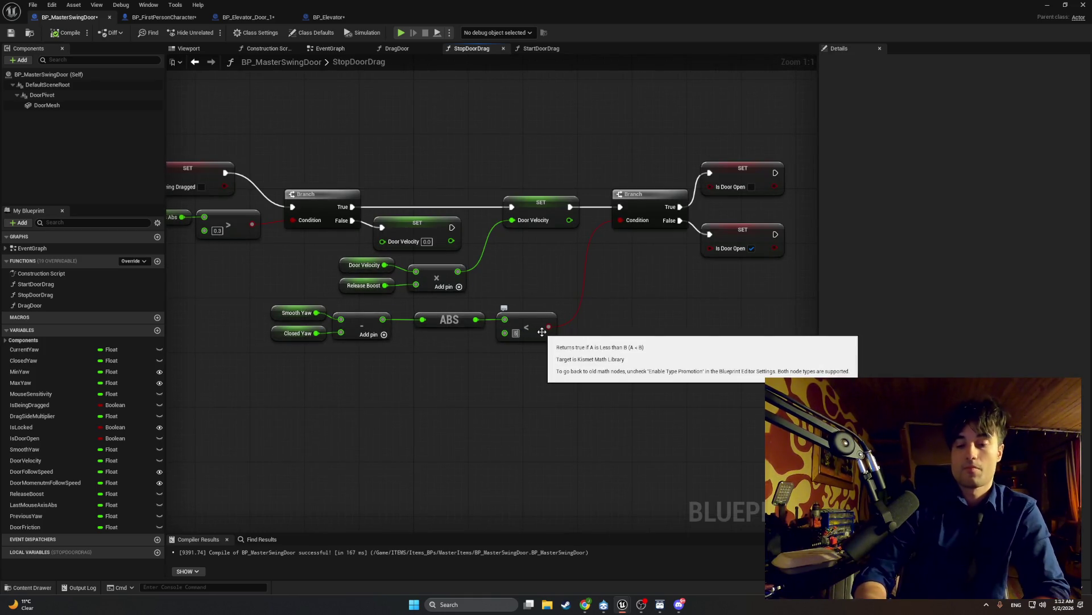
key(Return)
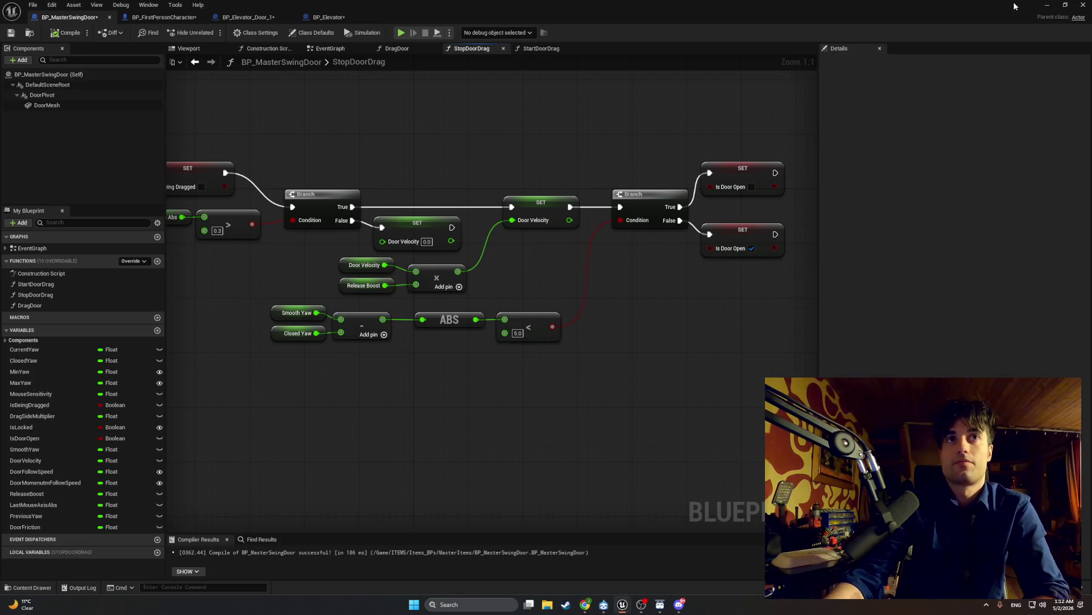
click(1046, 5)
click(183, 33)
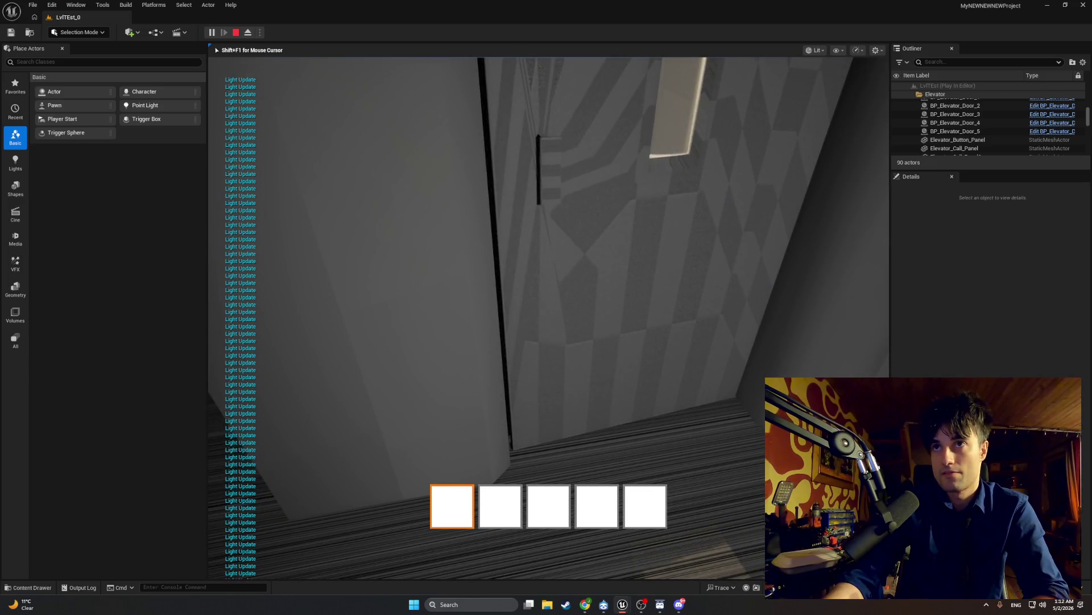
- End the play test and bring the BP_MasterSwingDoor Blueprint window back up
key(Escape)
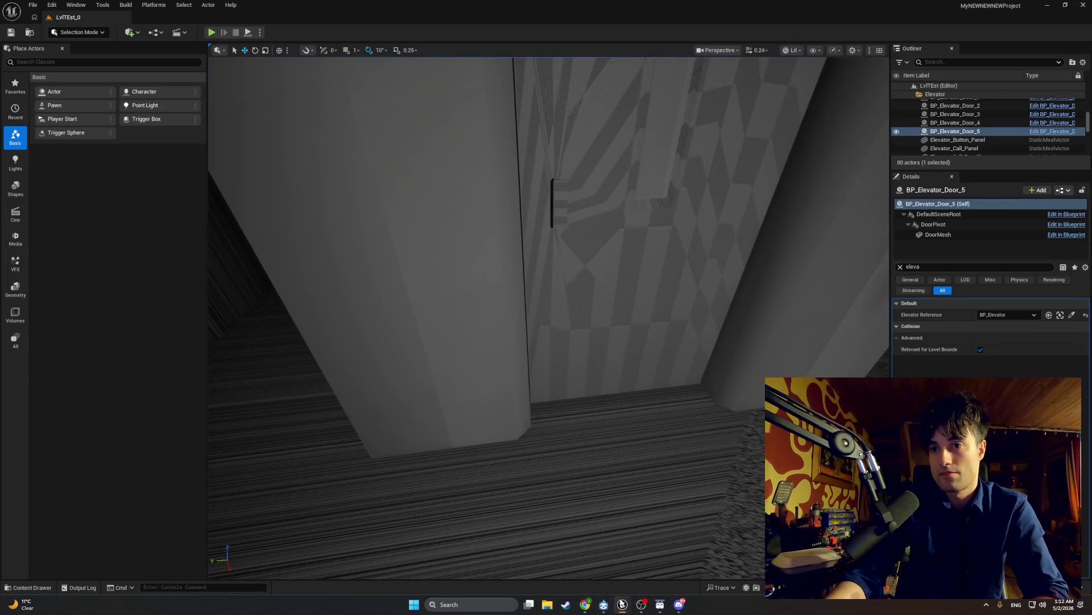
click(622, 603)
click(654, 576)
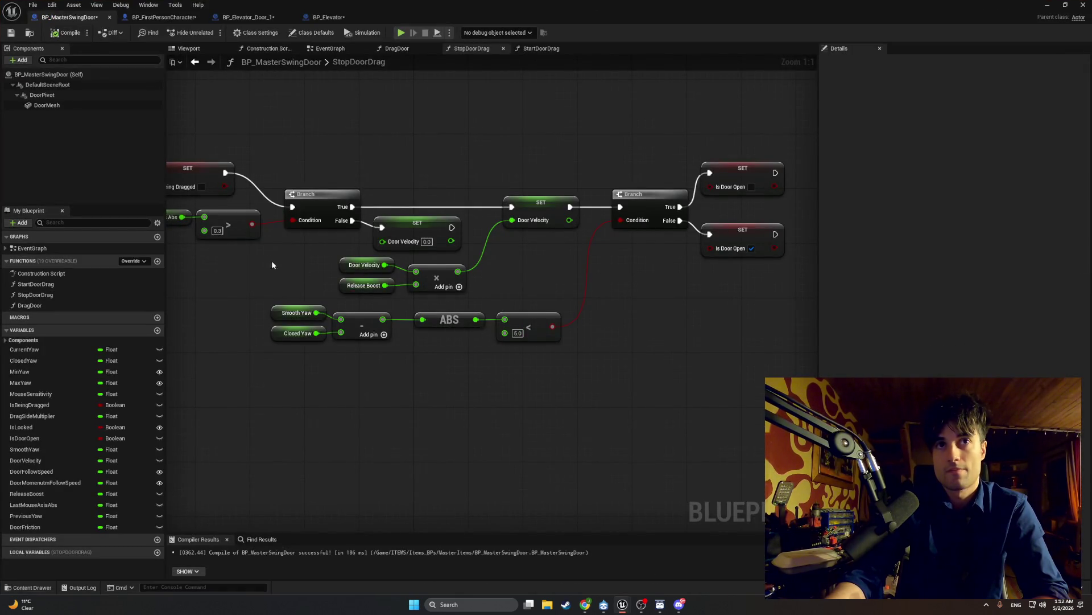
- Pan to the left part of the StopDoorDrag graph, then switch to another open Blueprint
mouse_move(272, 265)
mouse_down()
mouse_move(321, 264)
mouse_move(211, 264)
mouse_move(290, 269)
mouse_move(251, 270)
mouse_up()
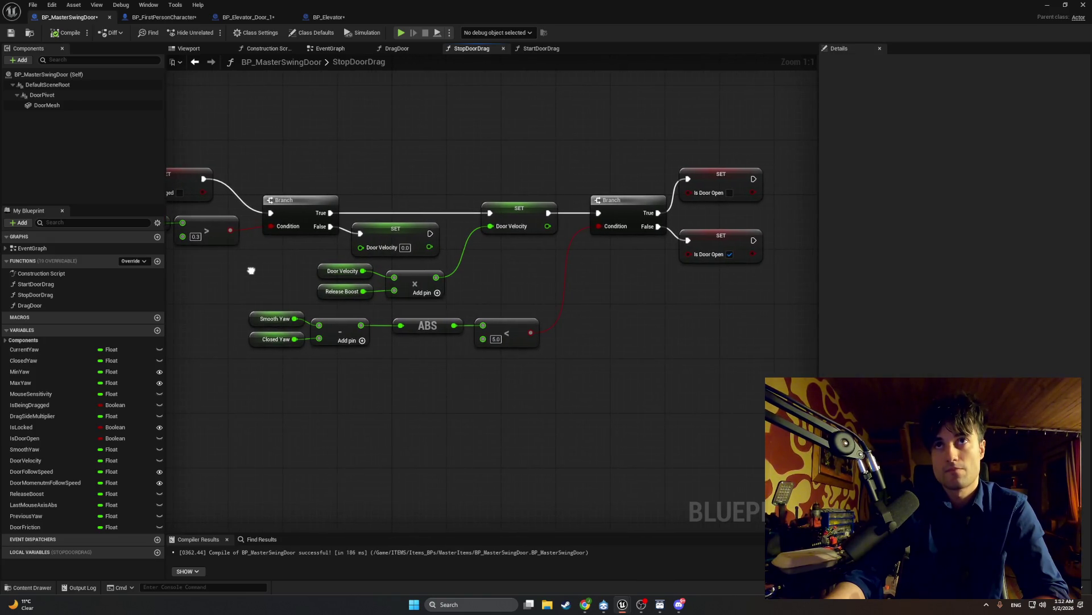
key(super+shift+s)
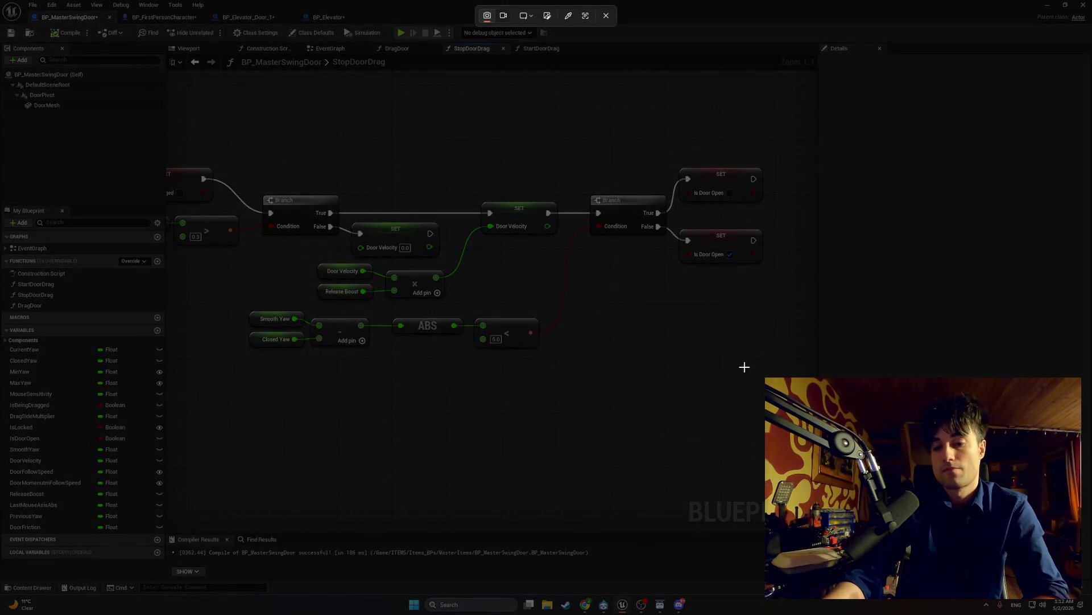
key(Escape)
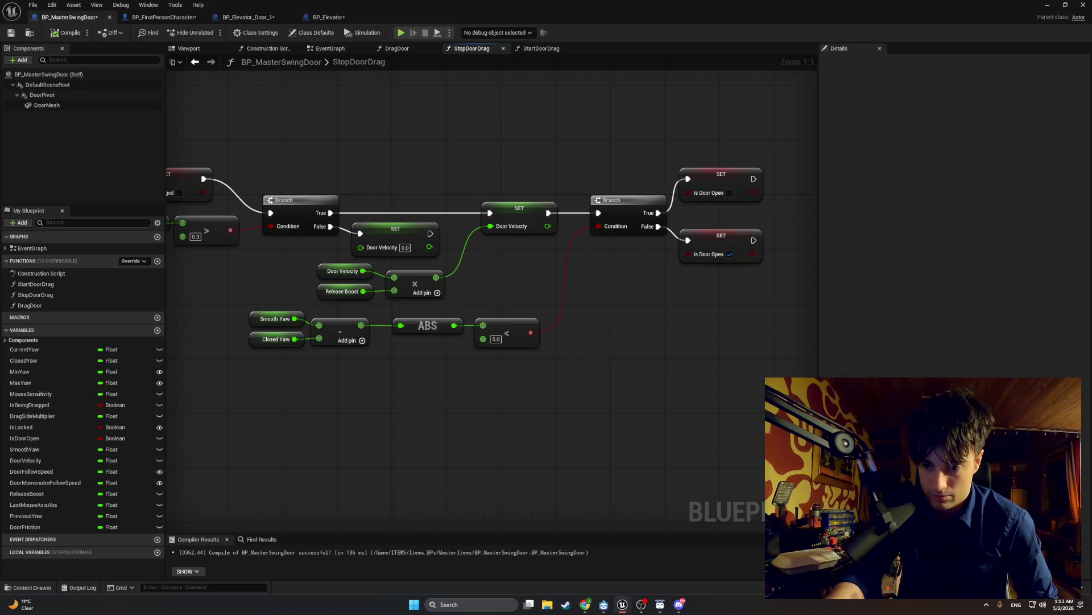
click(165, 17)
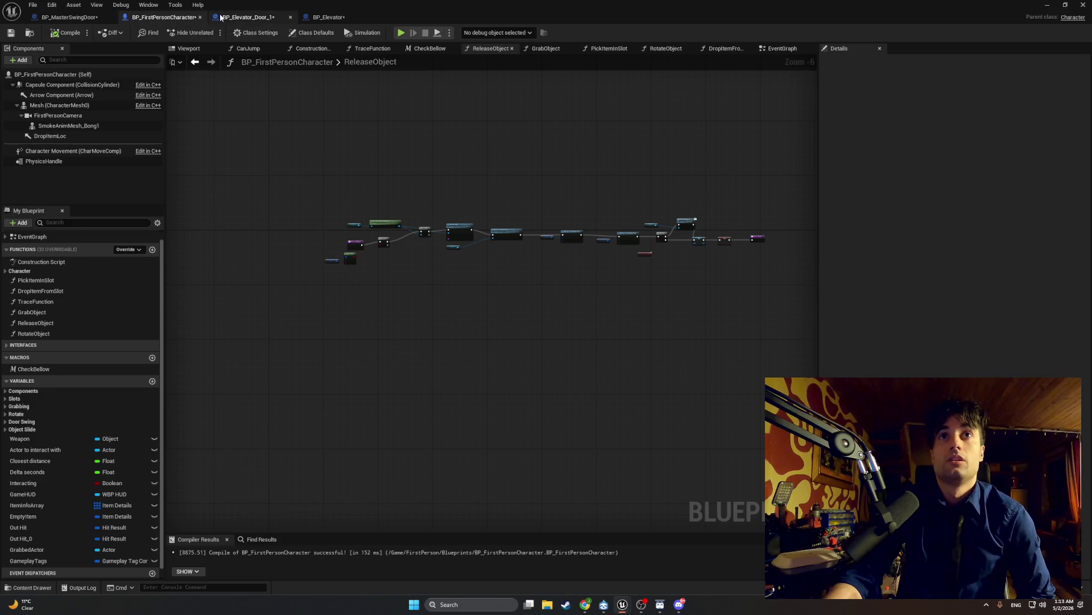
- In BP_Elevator_Door_1, search the actions list for 'newdoor', then dismiss it without adding a node
click(248, 17)
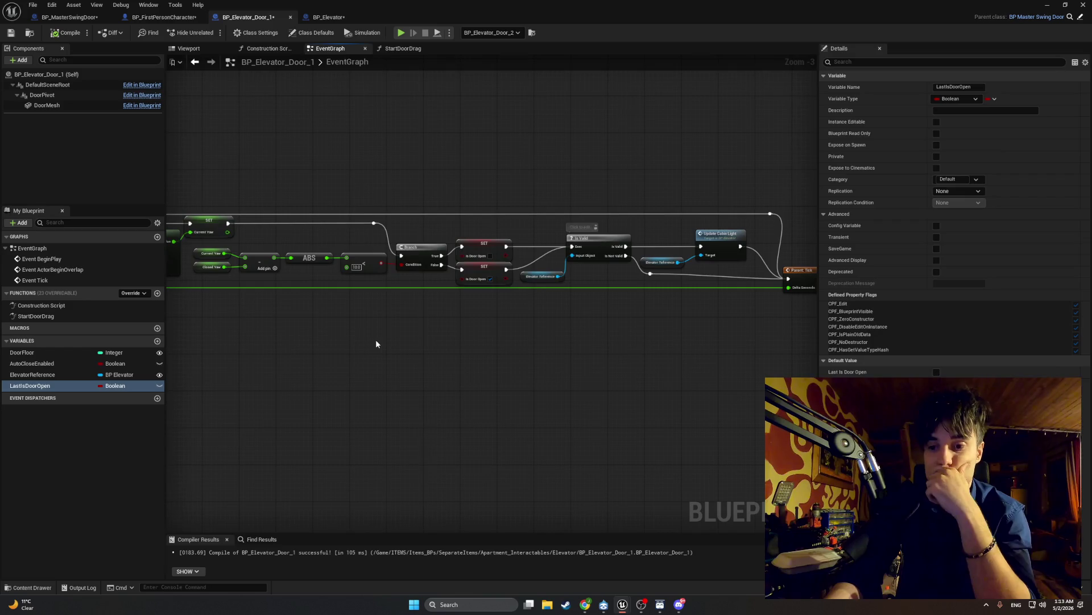
right_click(405, 364)
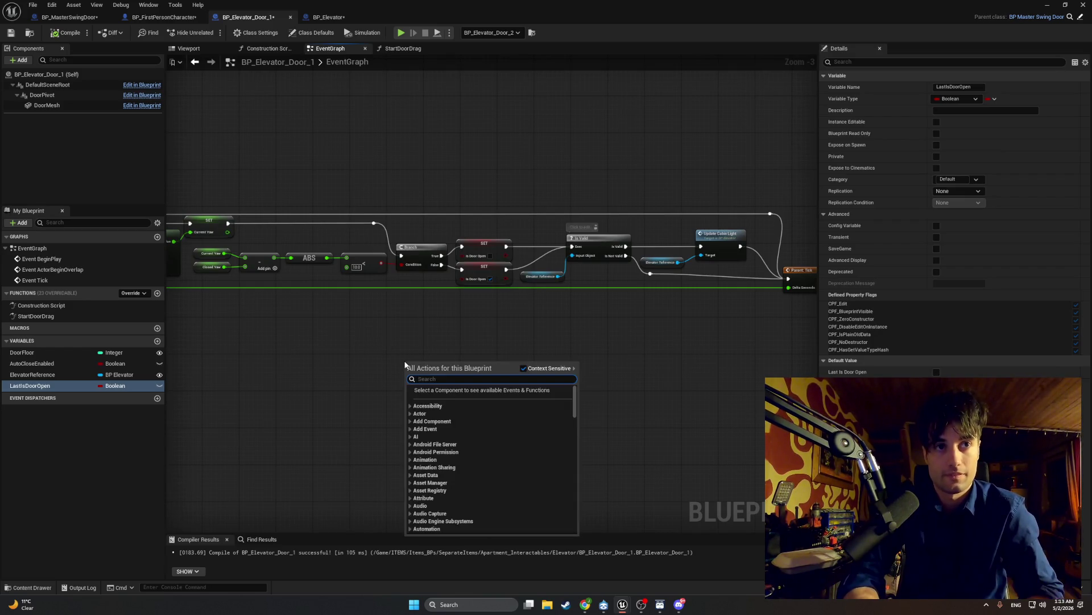
click(398, 353)
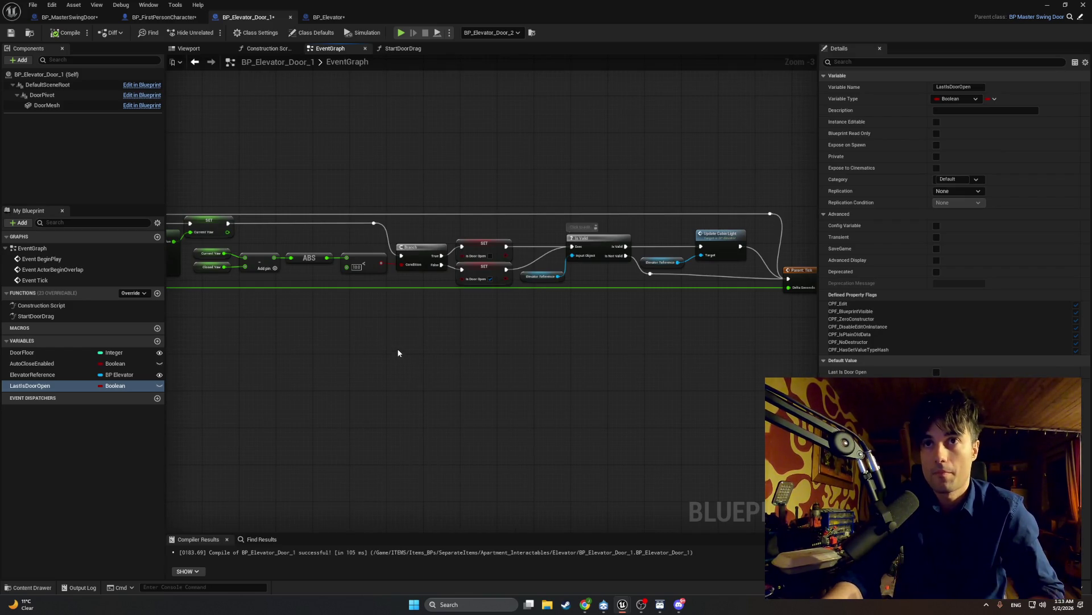
right_click(405, 346)
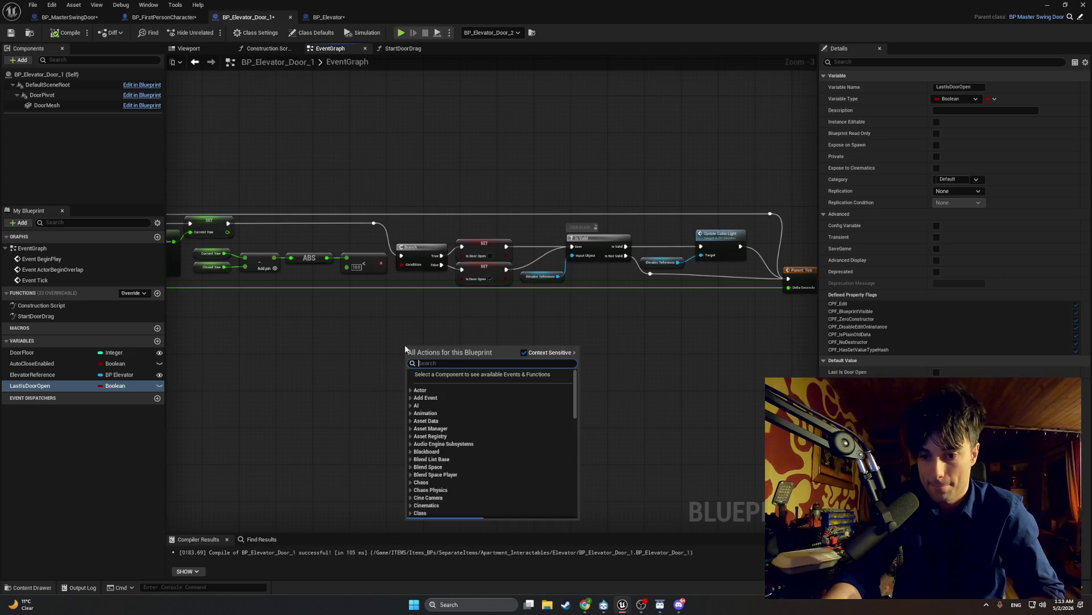
text(newdoor)
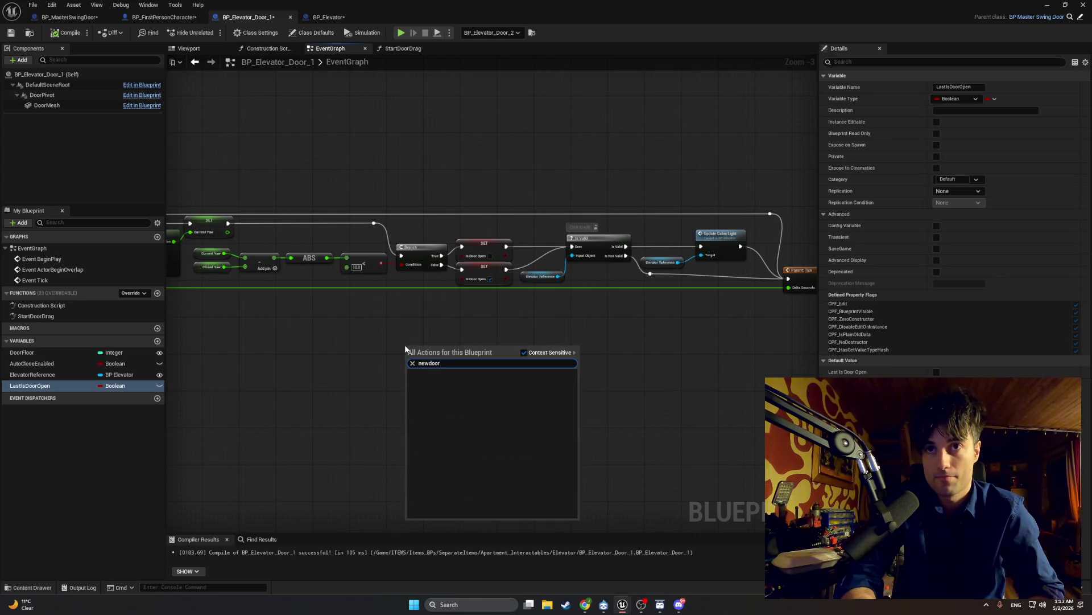
click(366, 360)
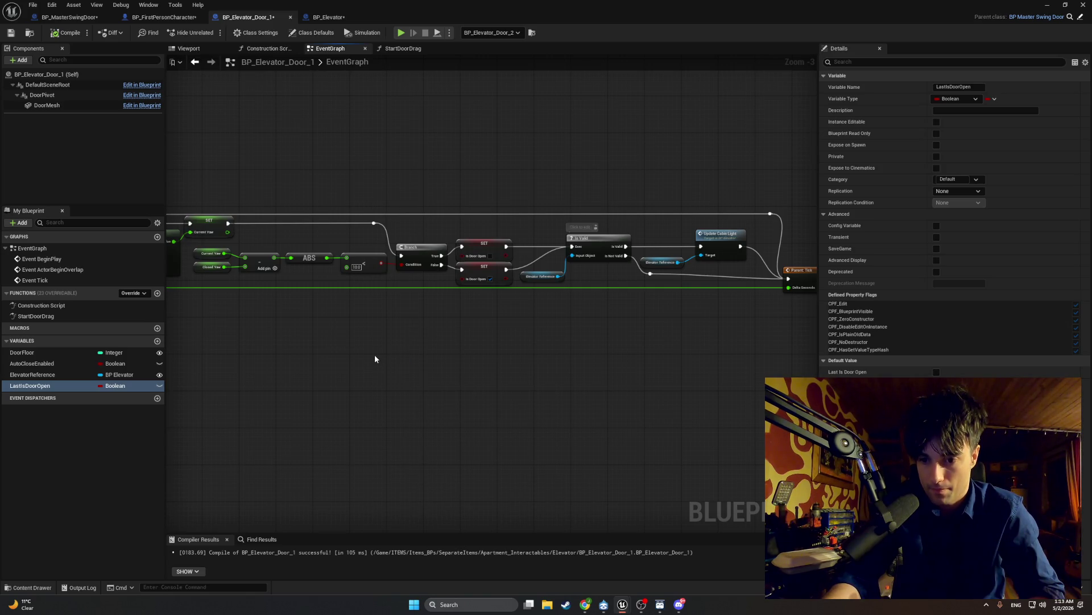
scroll(374, 358, up, 3)
scroll(415, 291, down, 5)
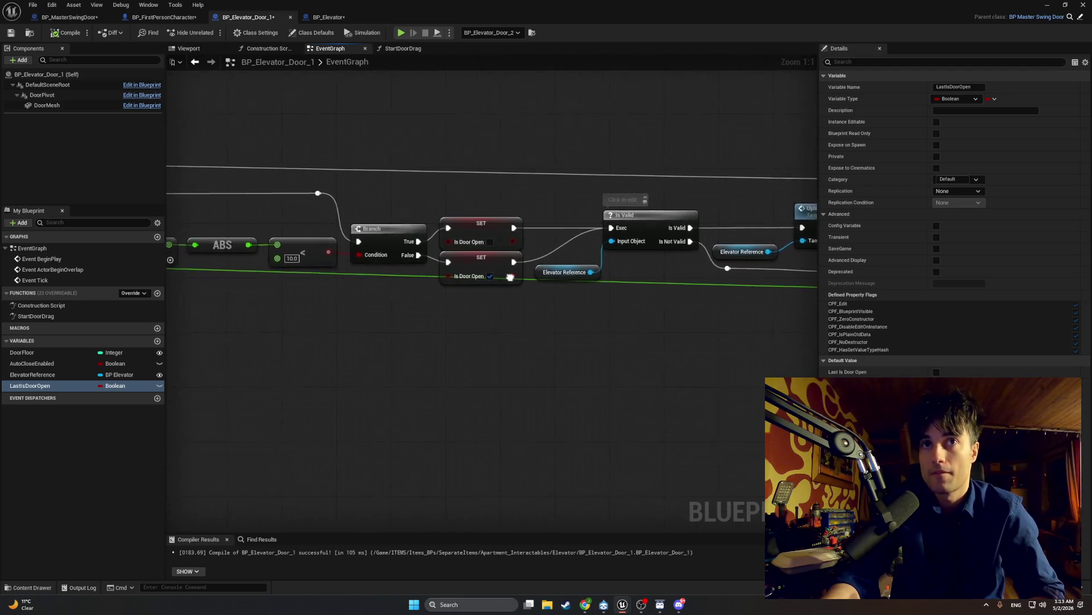
- Pan to Event Tick and double-click its green wire to drop a reroute node
right_click(401, 275)
click(336, 271)
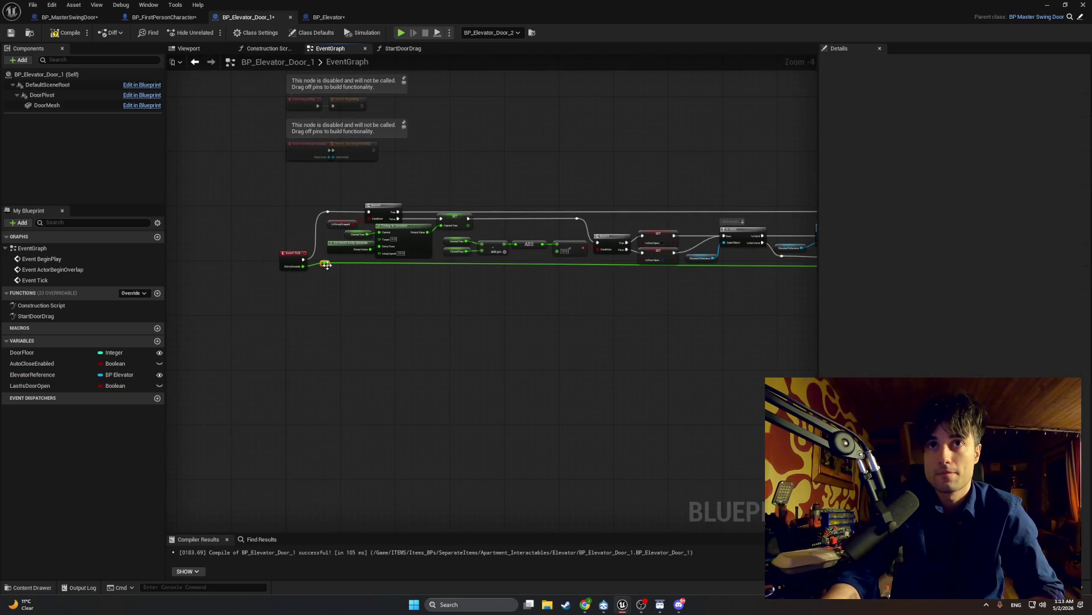
mouse_move(336, 271)
mouse_down()
mouse_move(331, 286)
mouse_move(515, 292)
mouse_move(573, 316)
mouse_move(575, 339)
mouse_up()
double_click(558, 285)
- Bring SET Current Yaw into view and screenshot the yaw comparison and Branch nodes
scroll(574, 302, up, 4)
mouse_move(575, 301)
mouse_down()
mouse_move(551, 292)
mouse_move(501, 308)
mouse_up()
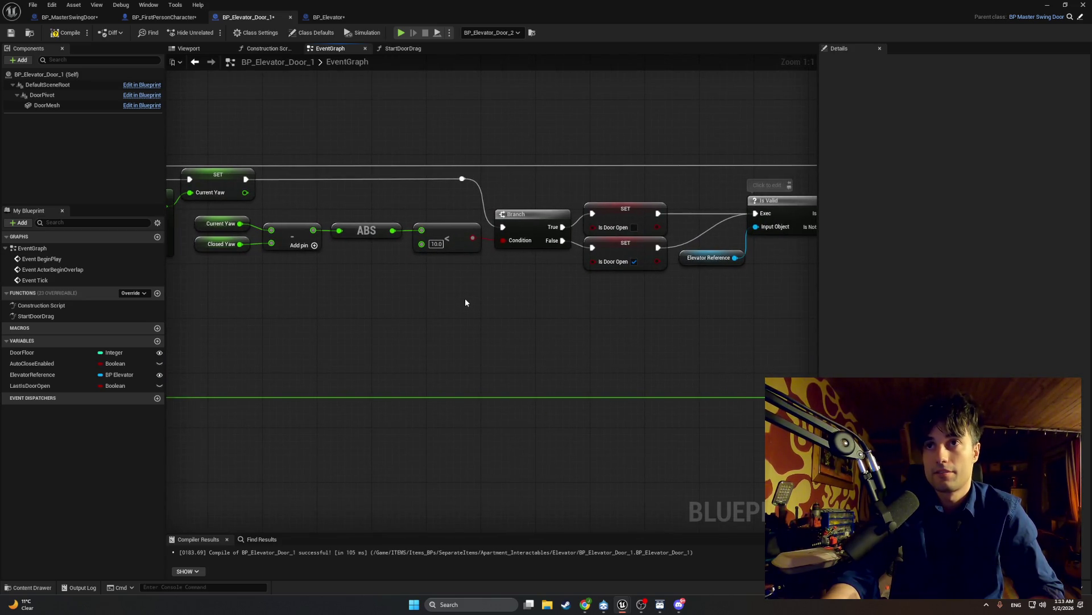
scroll(466, 303, down, 1)
key(super+shift+s)
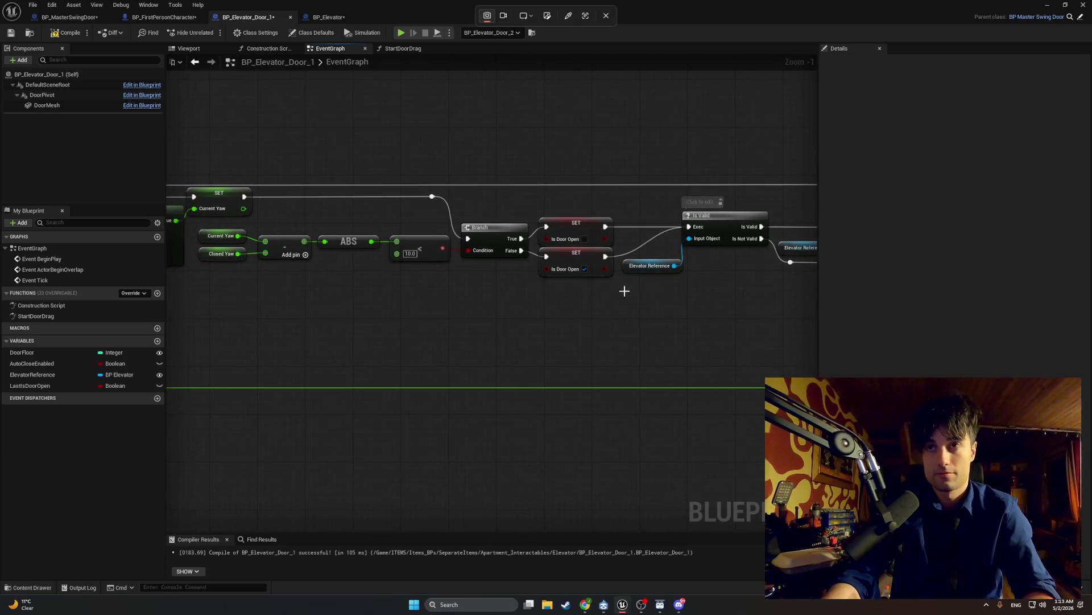
drag(804, 342, 155, 122)
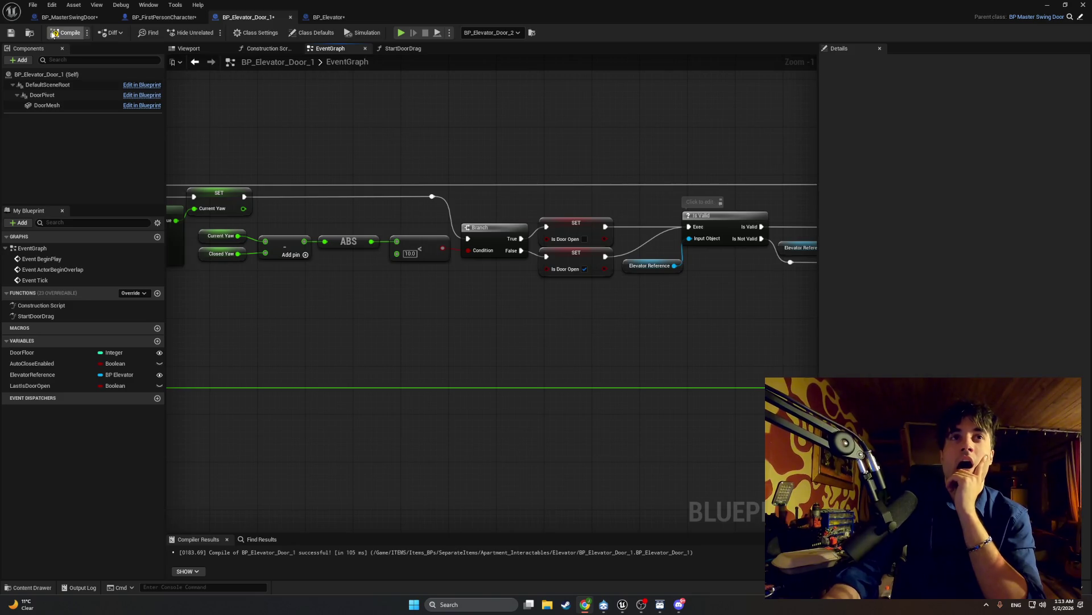
- Show the Elevator folder assets, check Diversion's change list (only lvlTEst_0.umap), then minimize Diversion
click(29, 587)
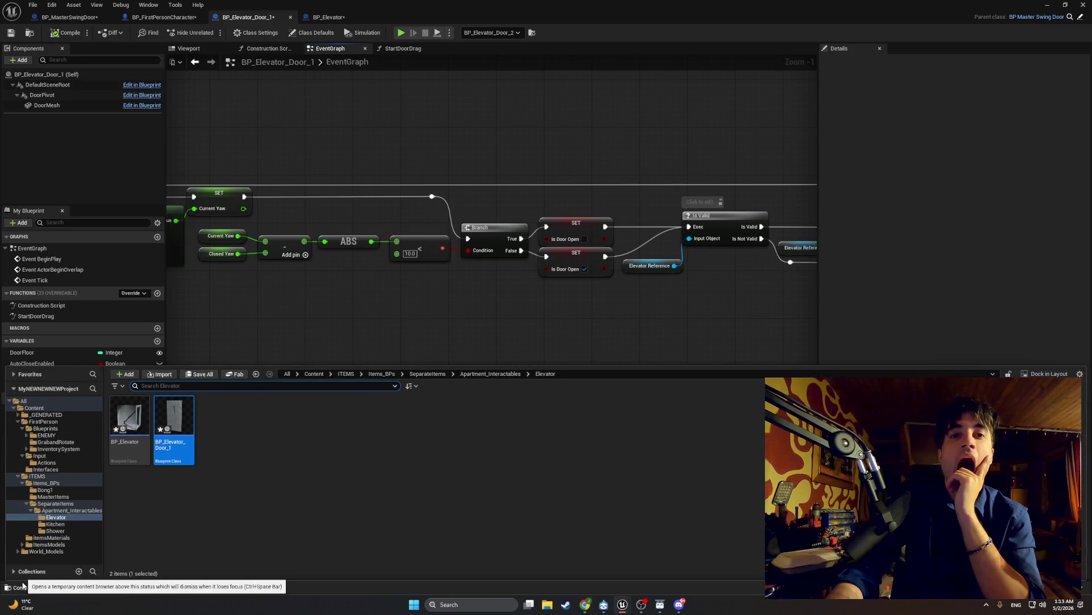
click(604, 604)
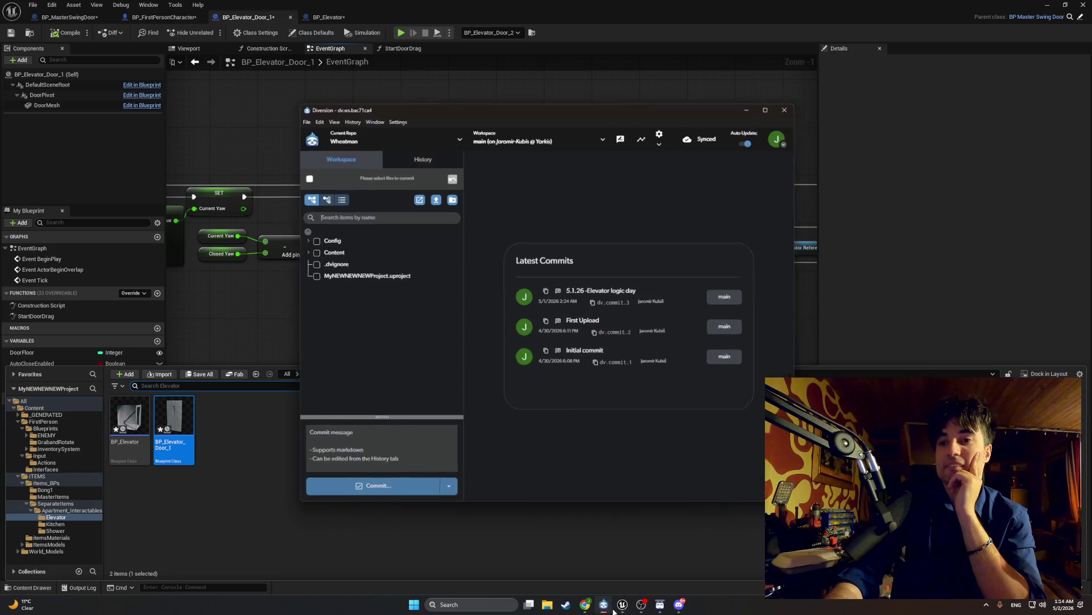
click(331, 192)
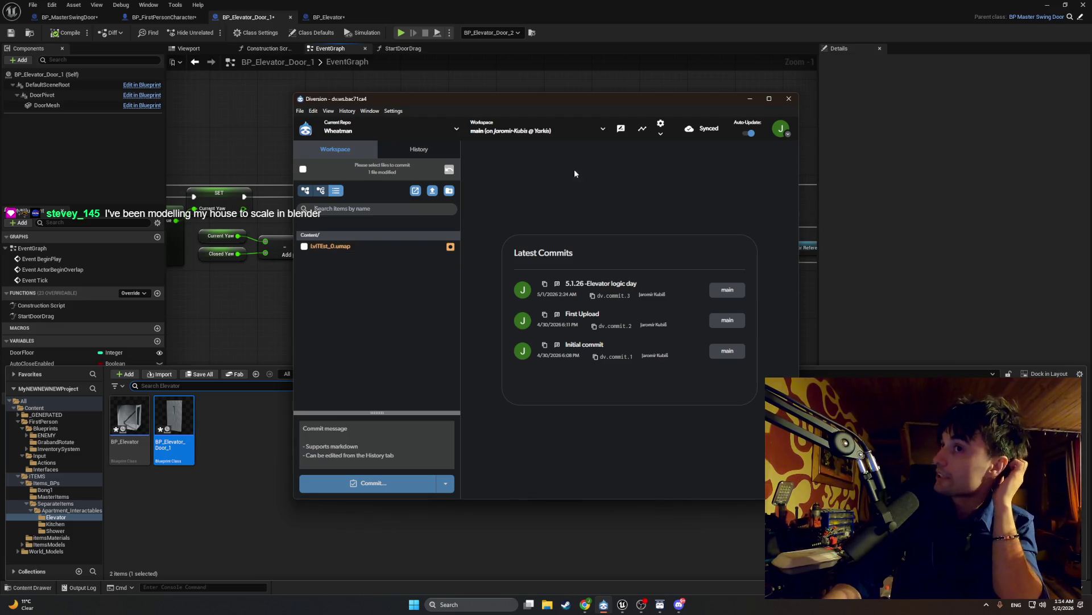
click(754, 99)
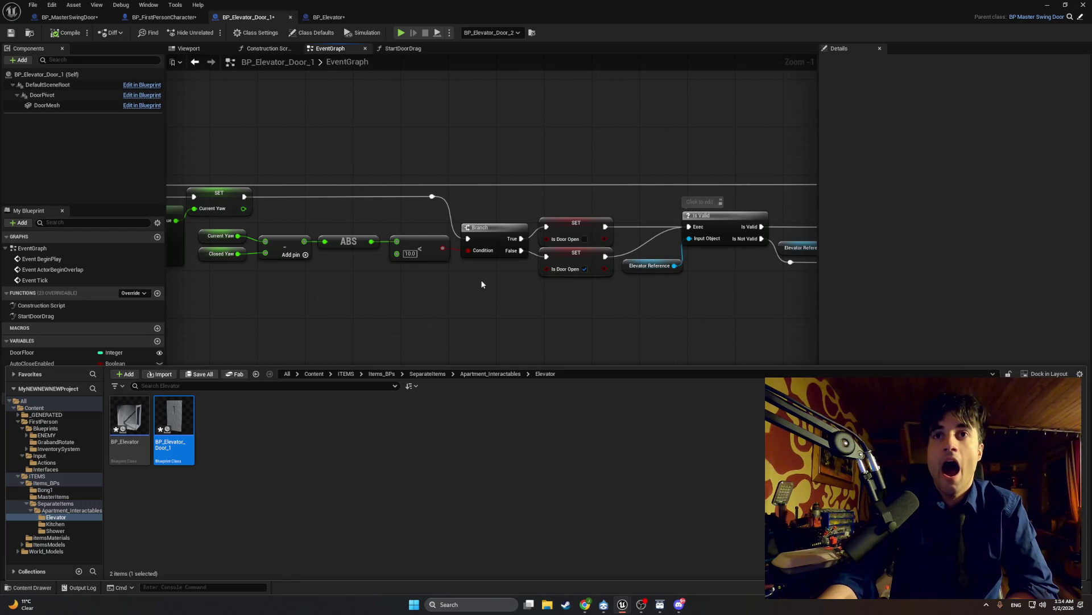
- Hide the Content Drawer, change the < node's value from 10.0 to 5.0, and compile
drag(481, 284, 438, 281)
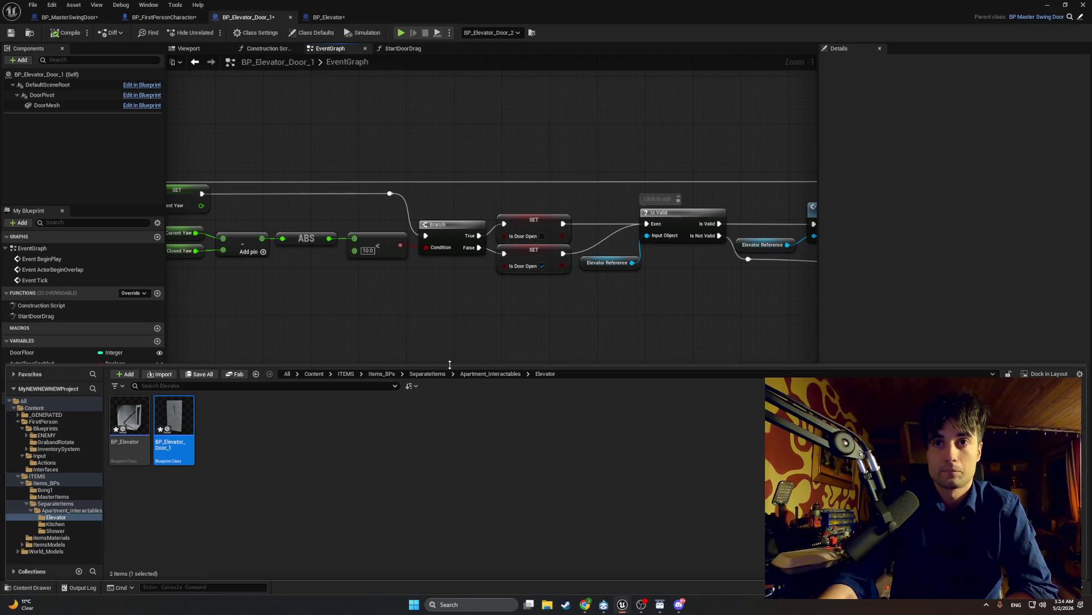
click(422, 334)
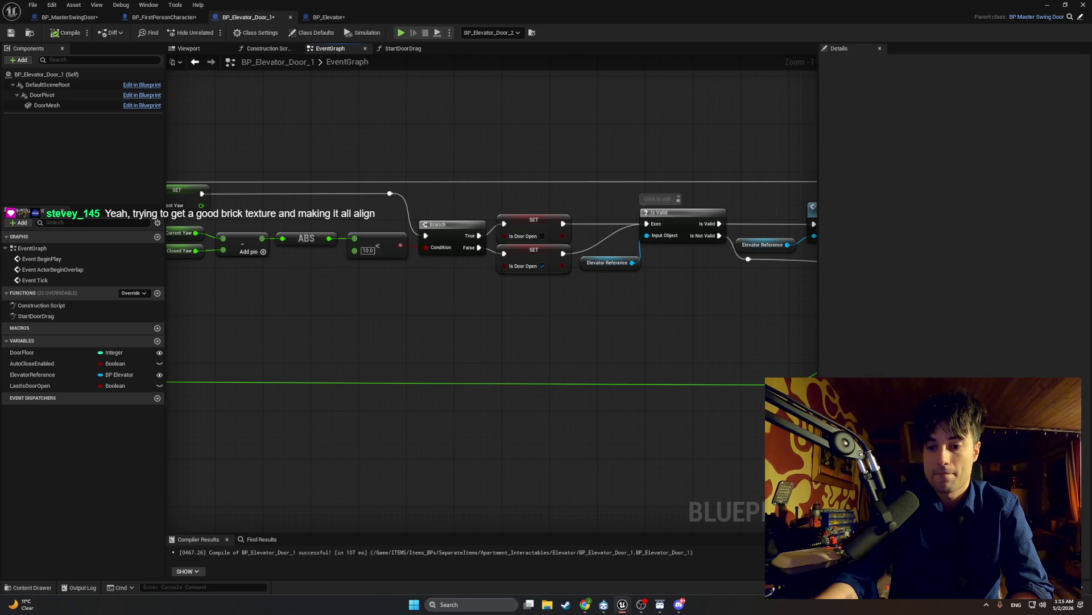
mouse_move(572, 432)
mouse_down()
mouse_move(556, 382)
mouse_move(569, 387)
mouse_up()
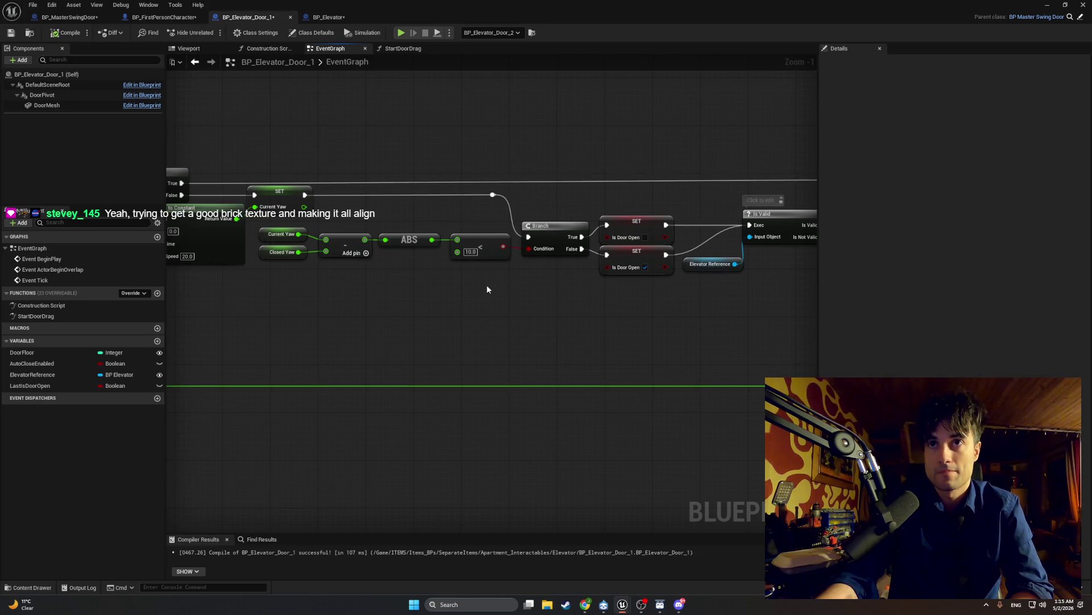
click(468, 254)
text(5)
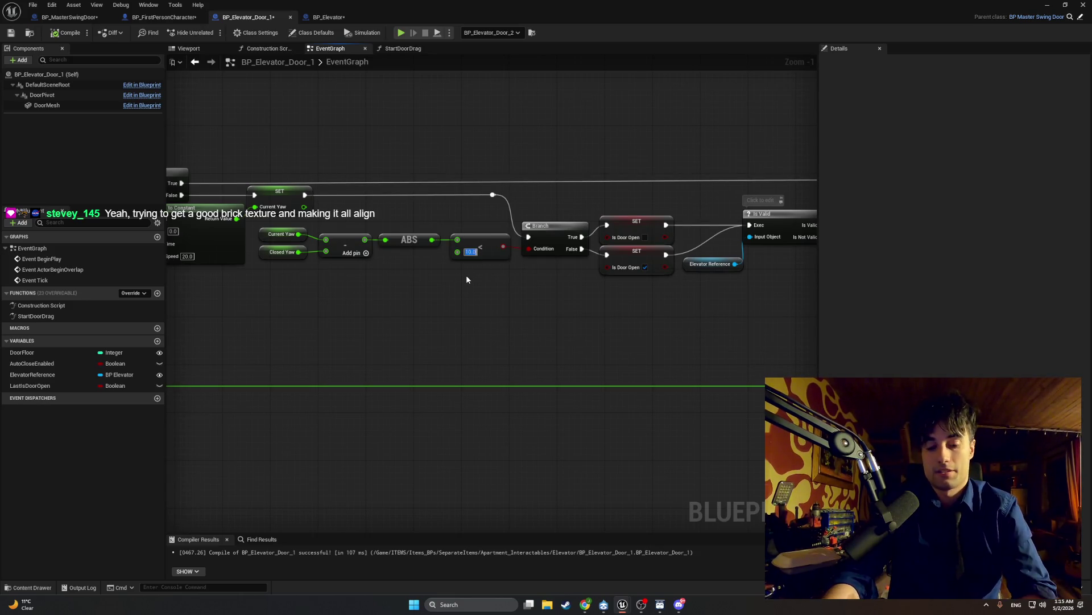
key(Return)
click(65, 33)
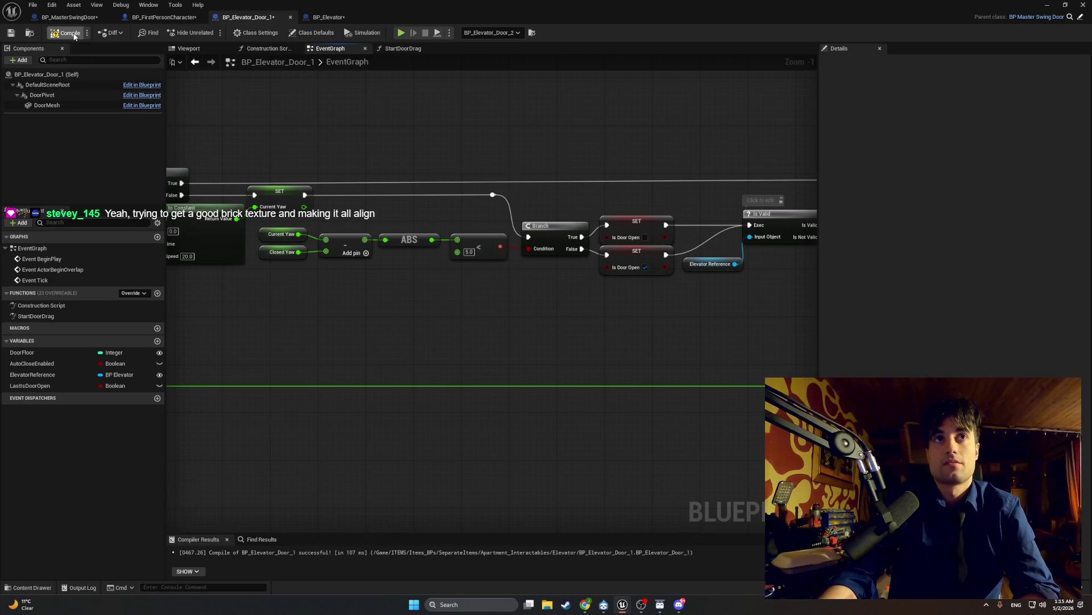
- Playtest the level with Alt+P, walking up to the elevator door, then stop with Esc
click(1048, 5)
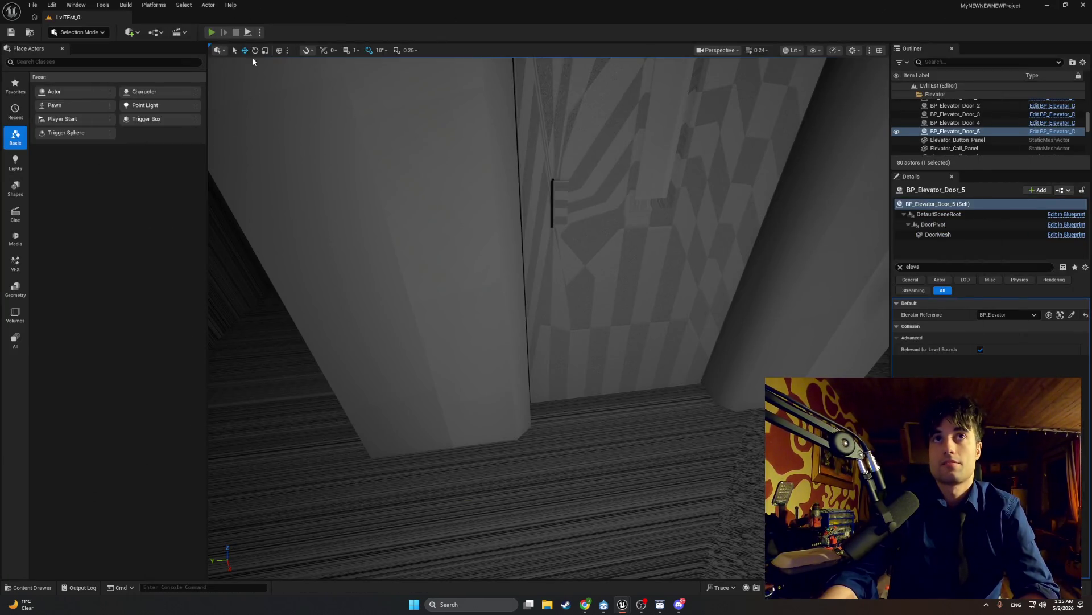
key(alt+p)
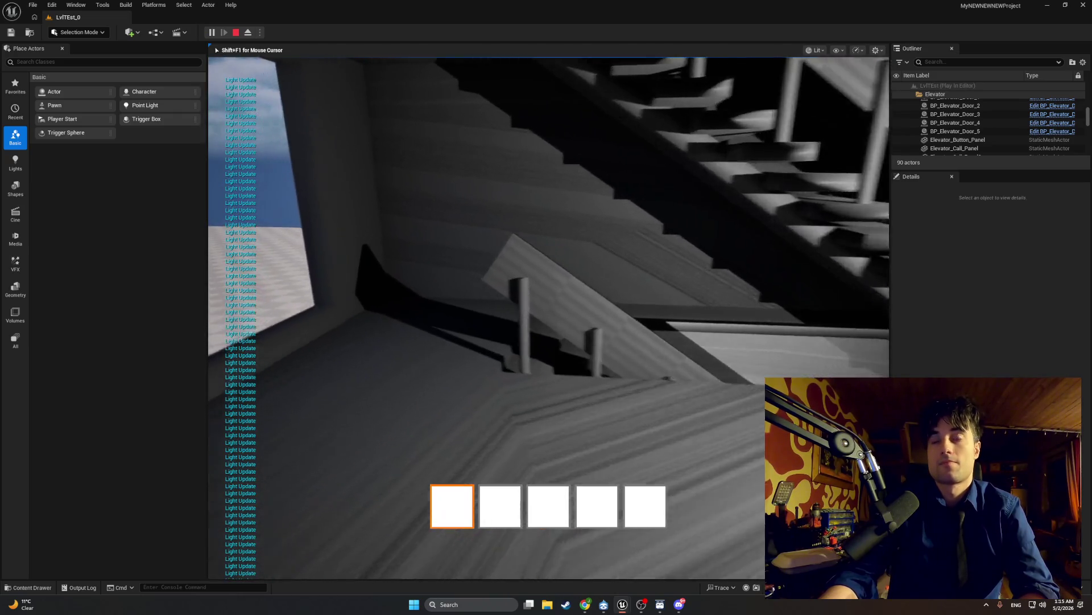
key(w)
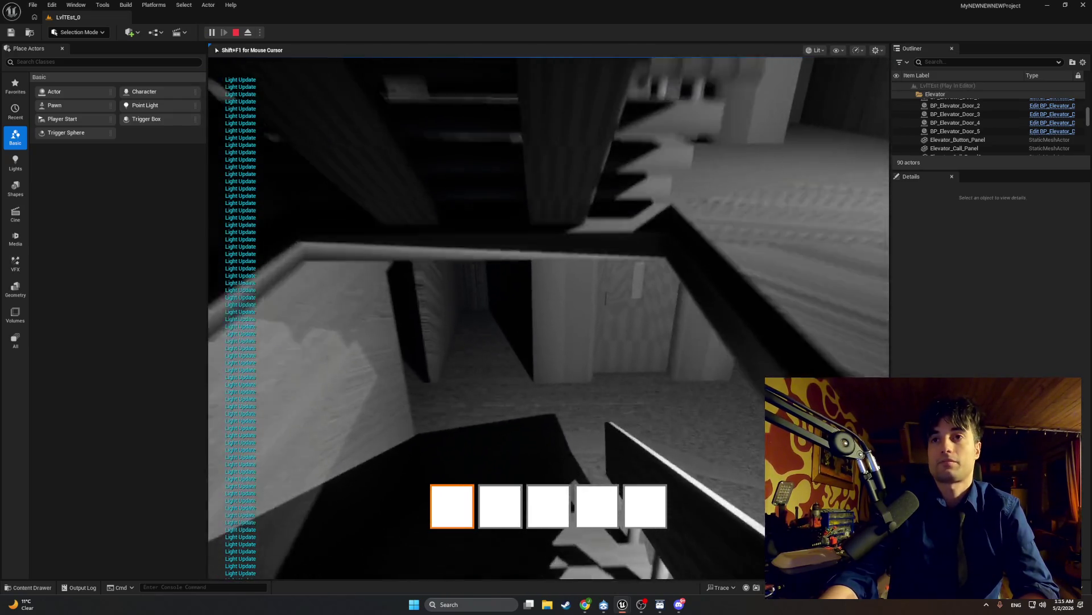
key(w)
key(w)
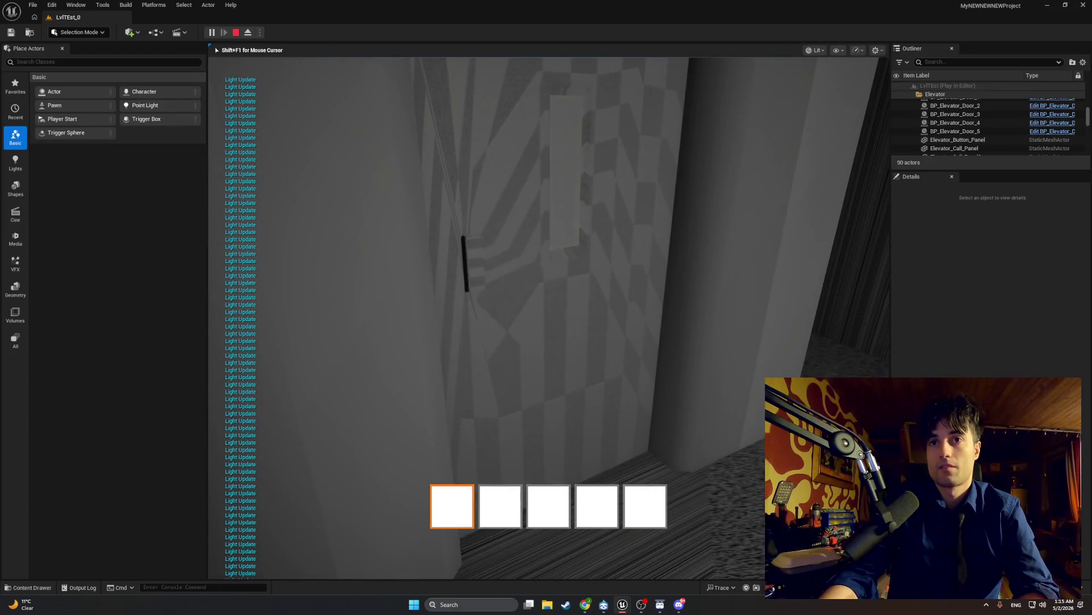
key(w)
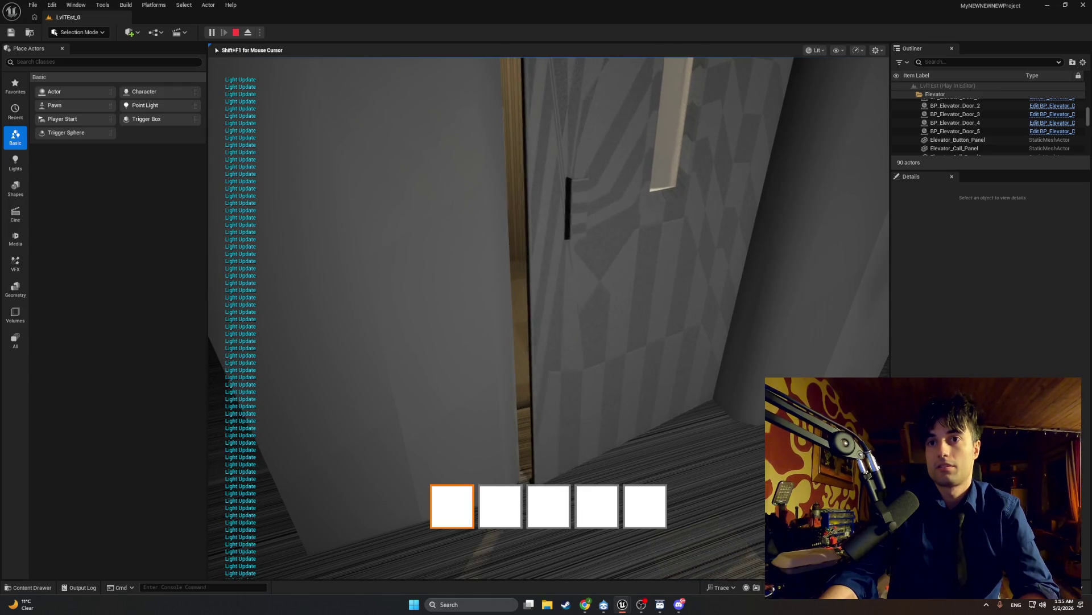
key(Escape)
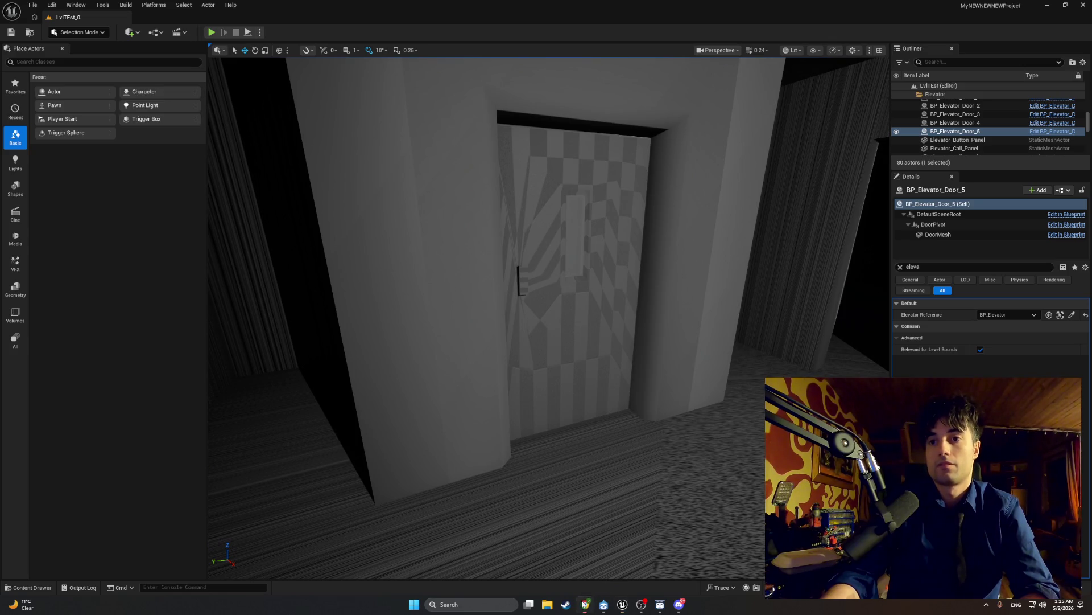
- Set the < node's threshold from 5.0 to 2.0, compile BP_Elevator_Door_1, and minimize the editor
mouse_move(622, 604)
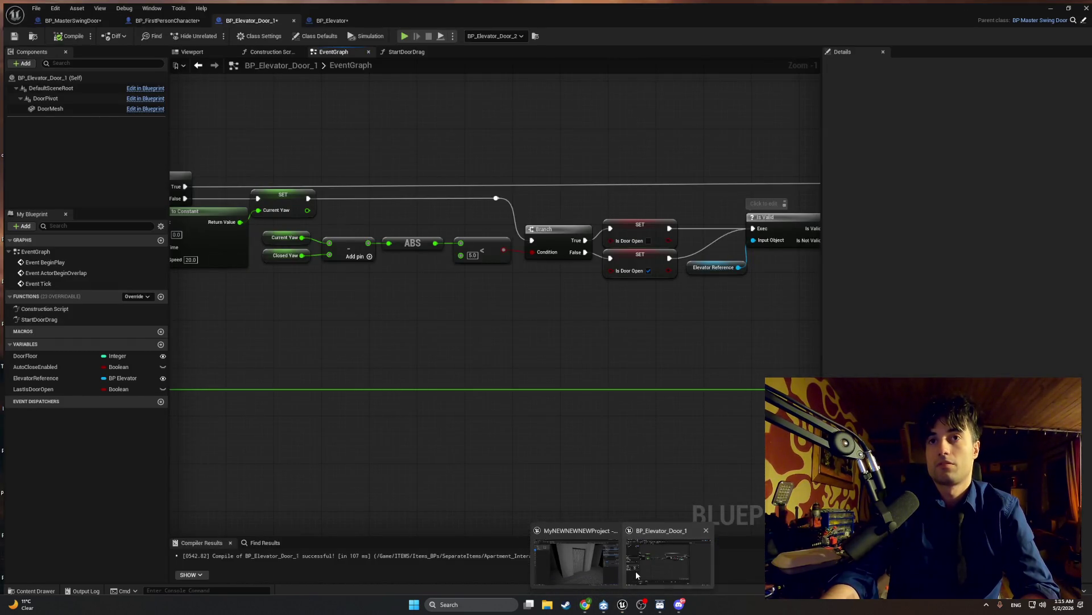
click(636, 571)
scroll(471, 255, up, 1)
click(471, 253)
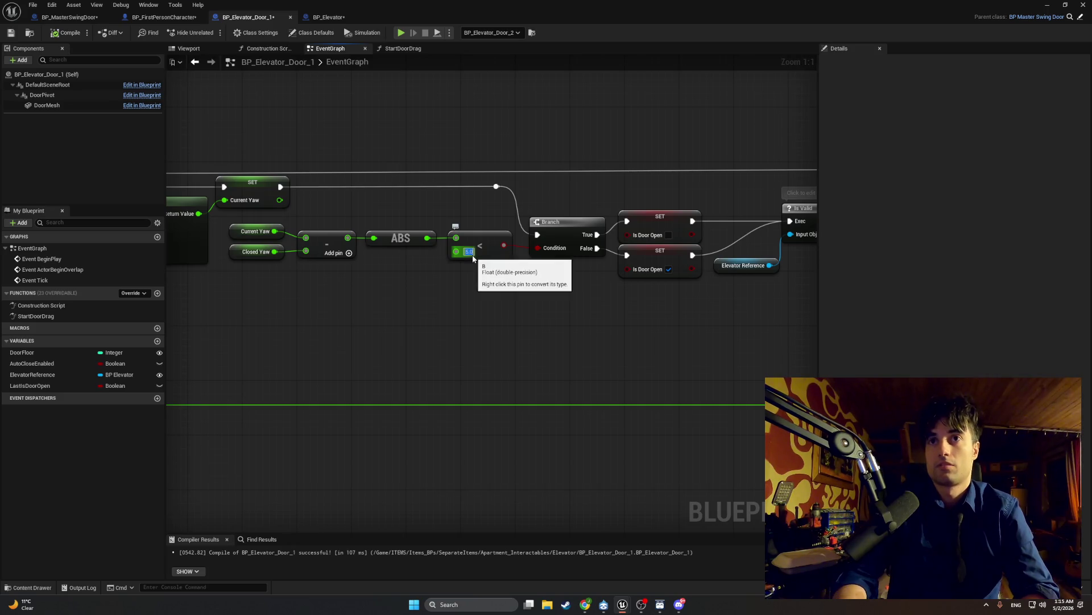
text(3)
key(Return)
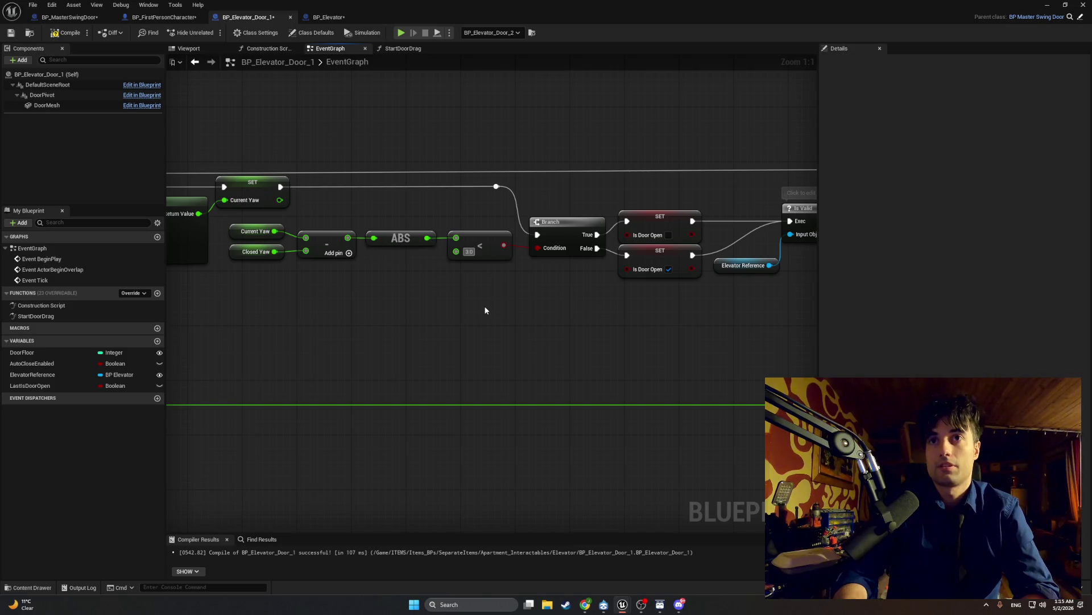
text(2)
key(Return)
click(66, 32)
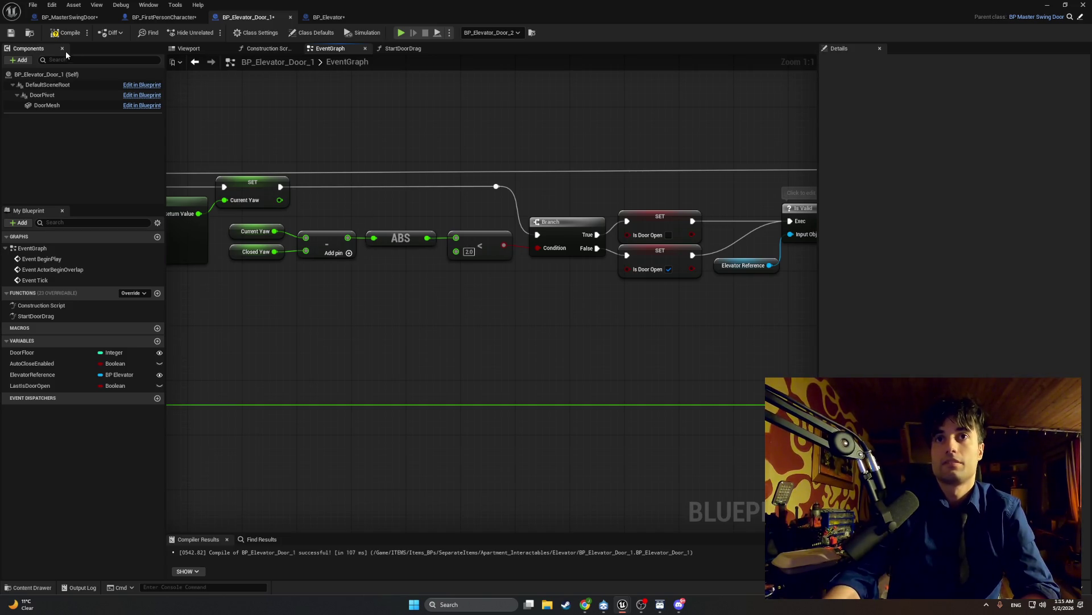
click(1049, 5)
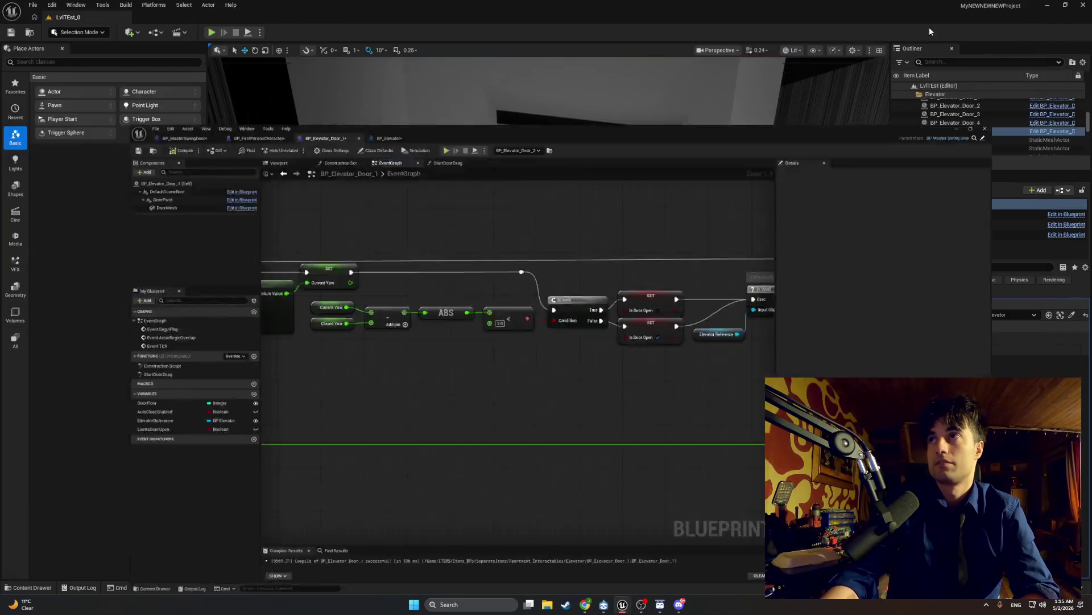
click(211, 32)
key(w)
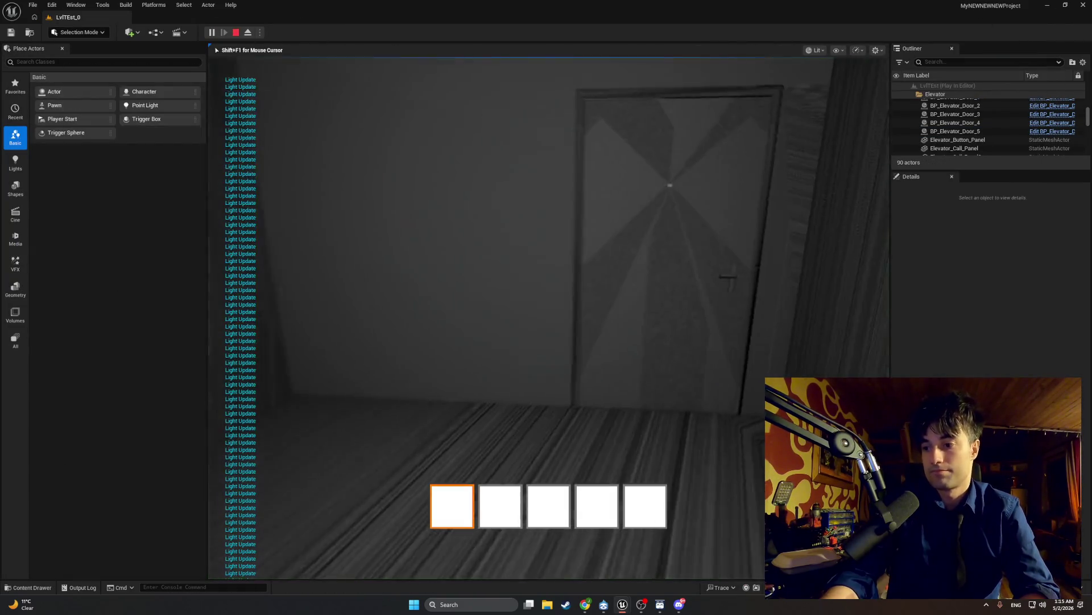
key(w)
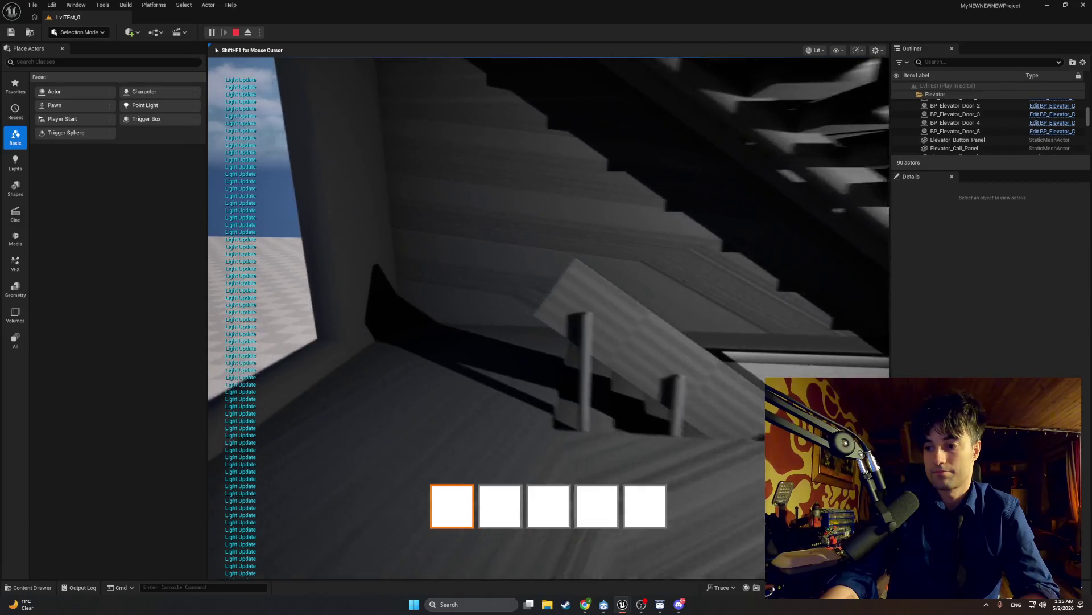
key(w)
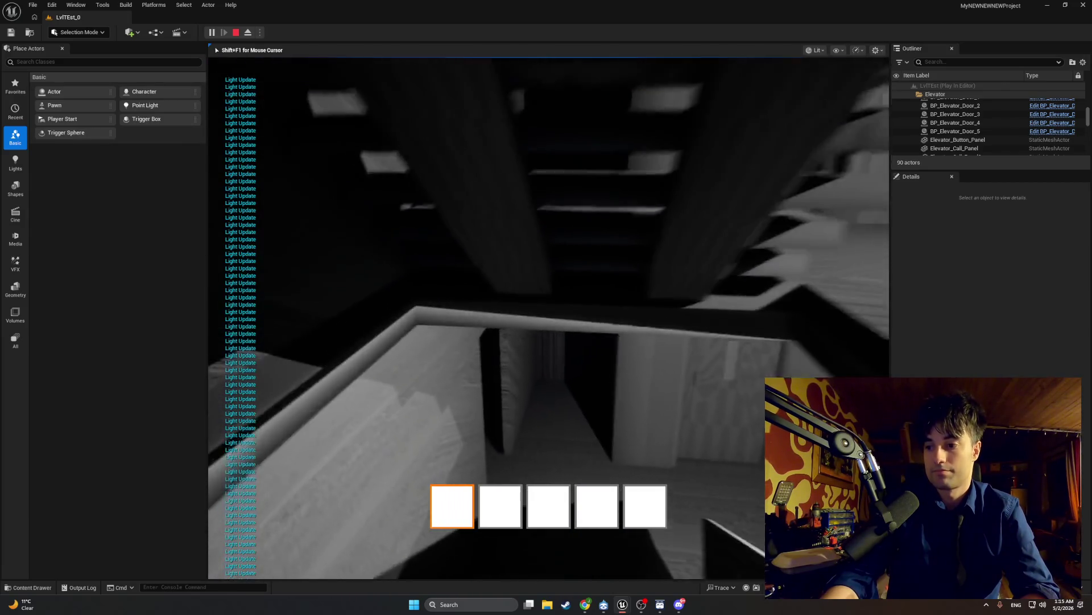
key(w)
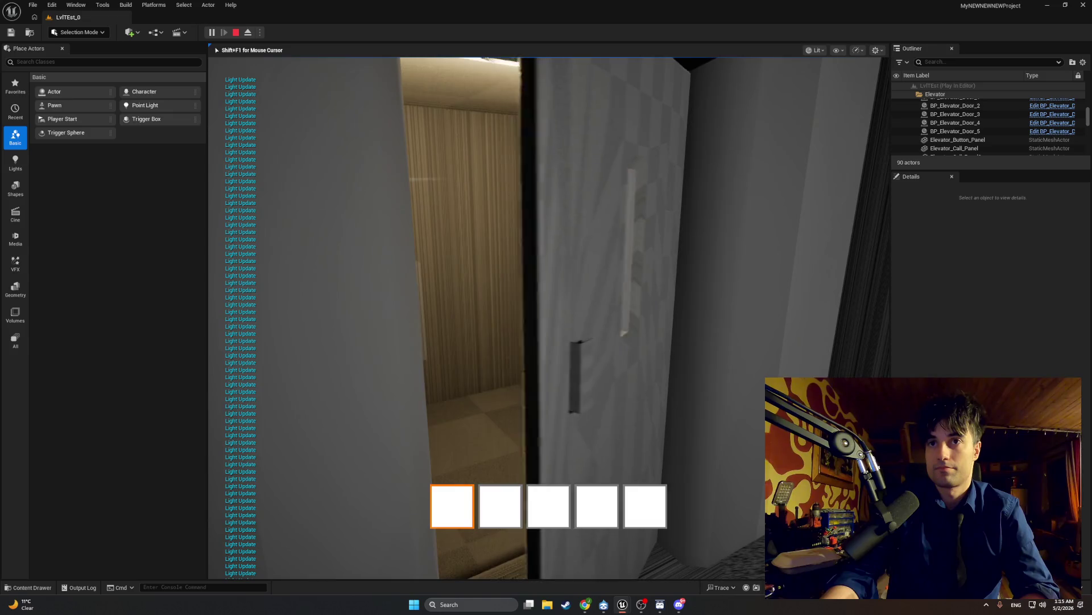
key(w)
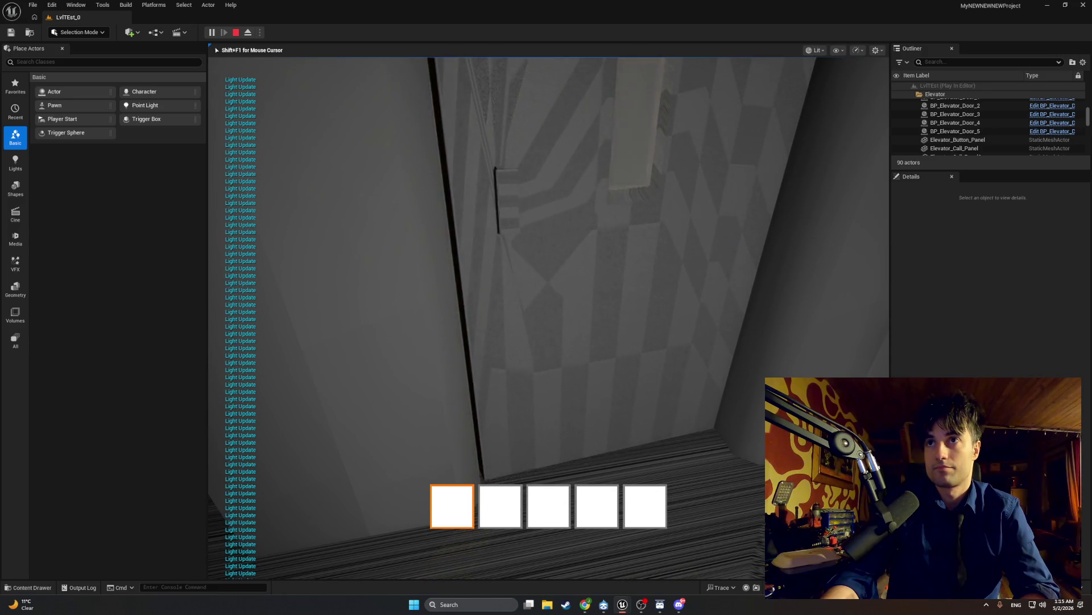
key(Escape)
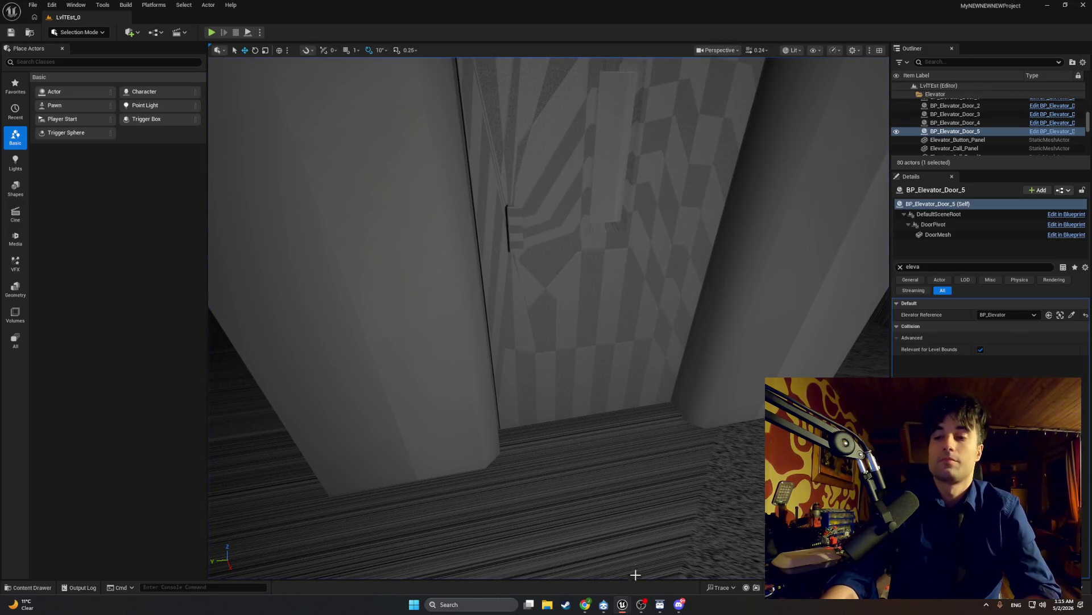
- Change the < node's threshold to 12.0, then to 1.0, and recompile the door Blueprint
click(634, 575)
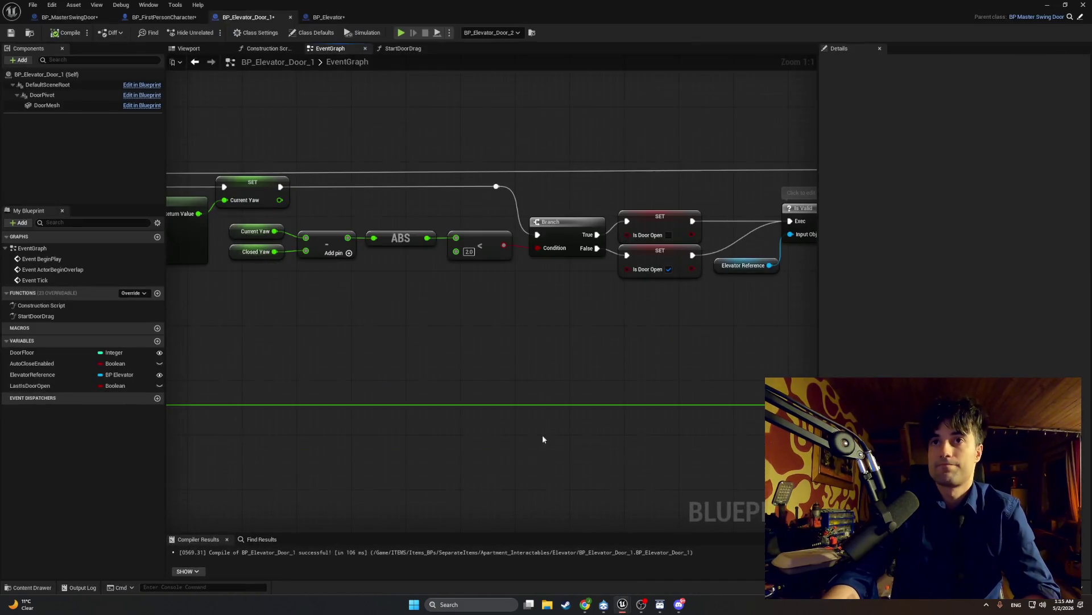
click(469, 252)
text(12)
key(Return)
click(470, 251)
text(1)
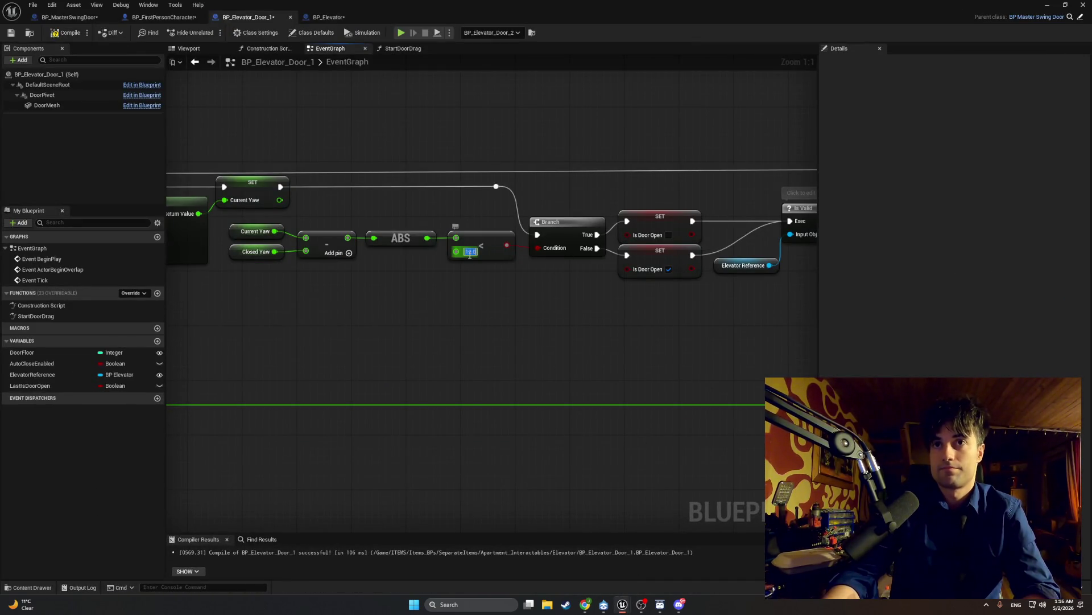
key(Return)
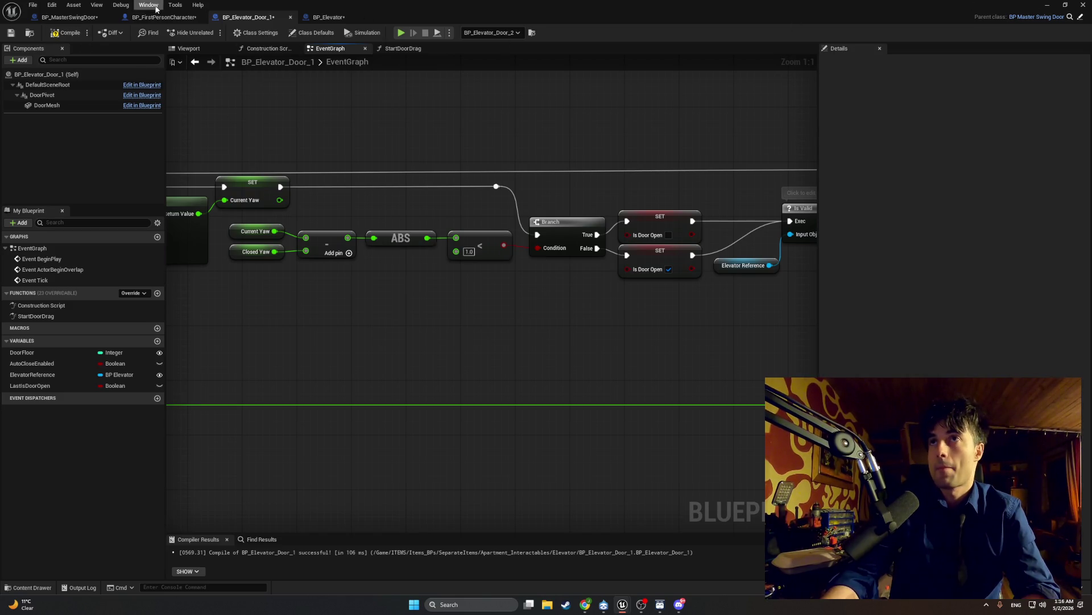
click(66, 33)
click(1042, 4)
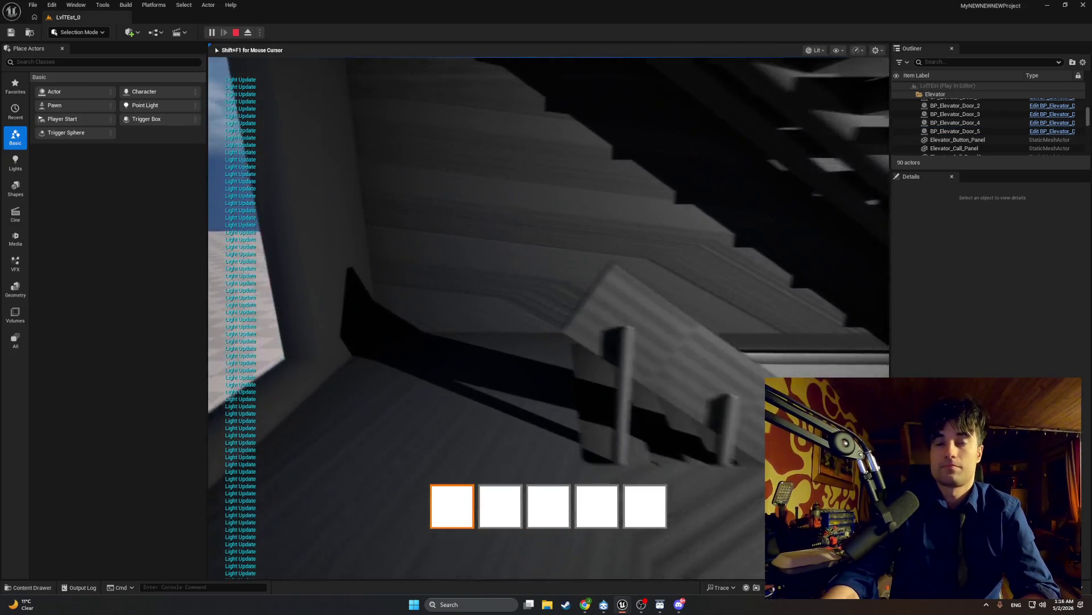
key(w)
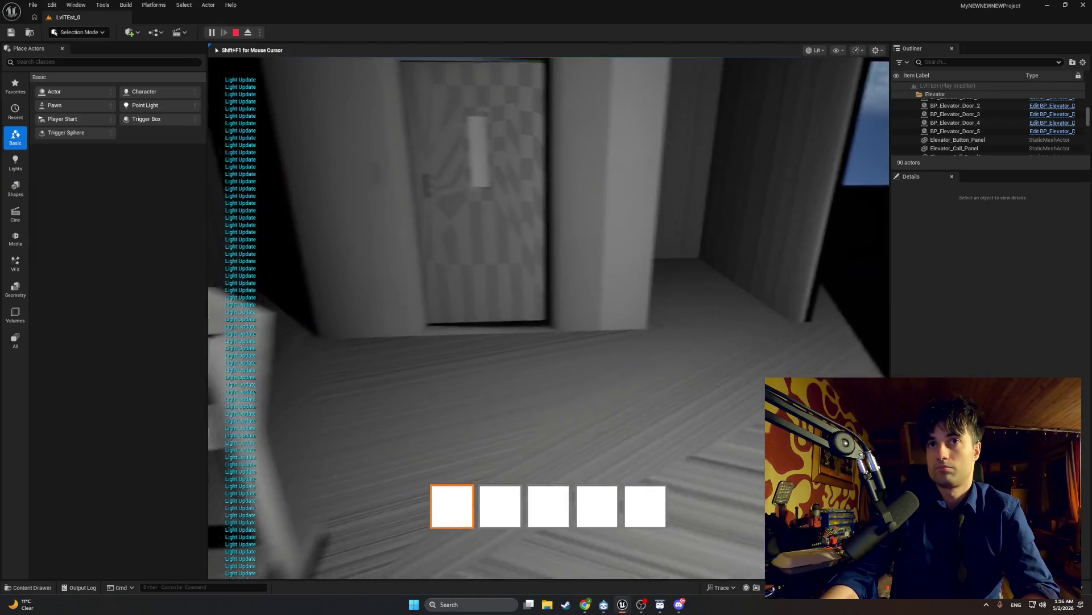
key(Escape)
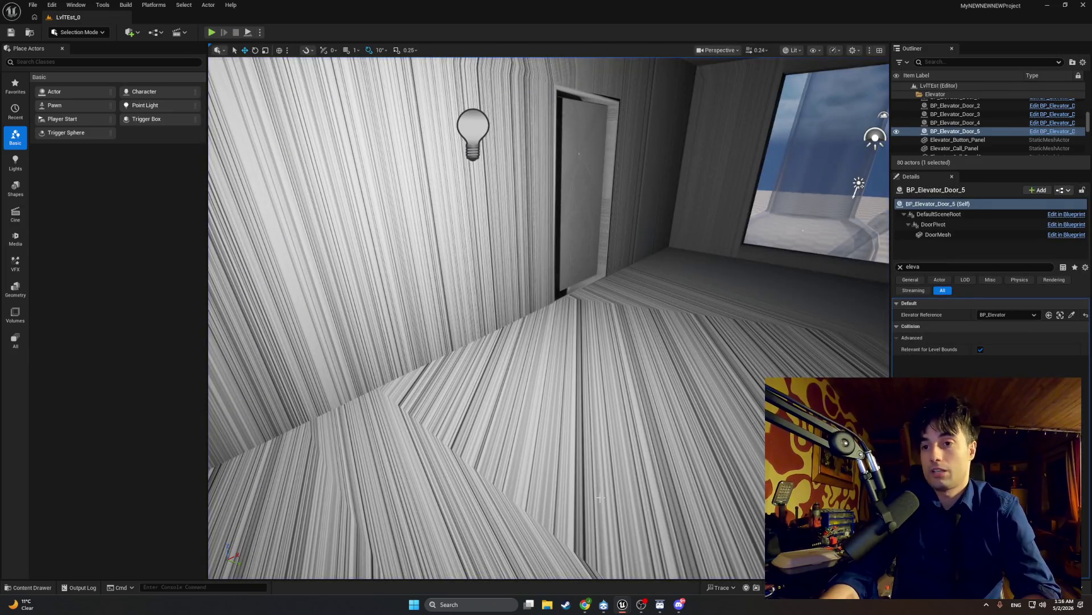
mouse_move(623, 604)
click(619, 538)
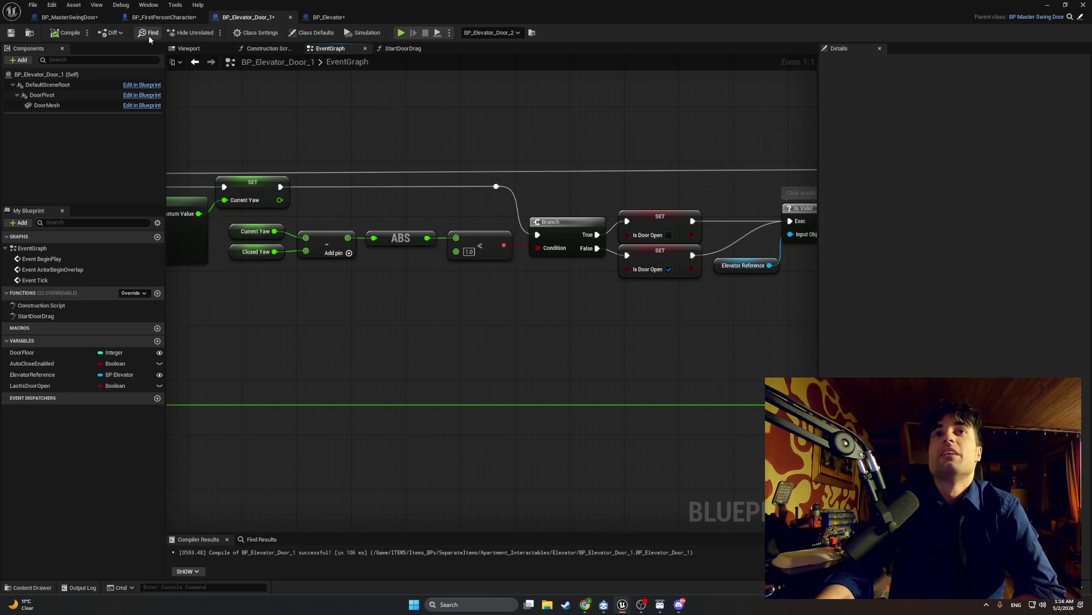
scroll(406, 208, down, 3)
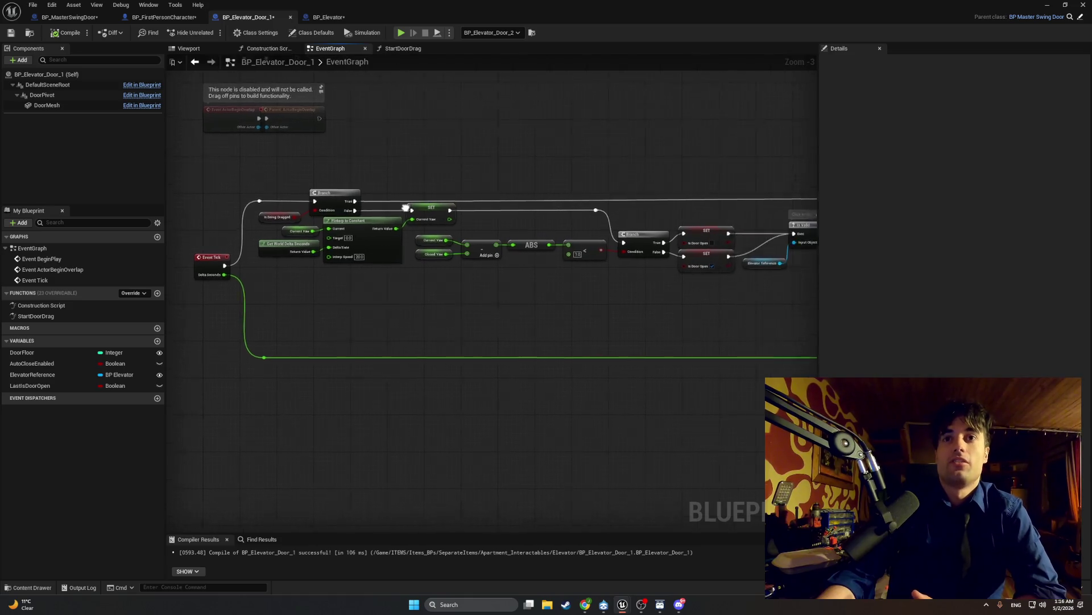
mouse_move(405, 208)
mouse_down()
mouse_move(250, 189)
mouse_move(332, 253)
mouse_move(222, 246)
mouse_move(645, 236)
mouse_up()
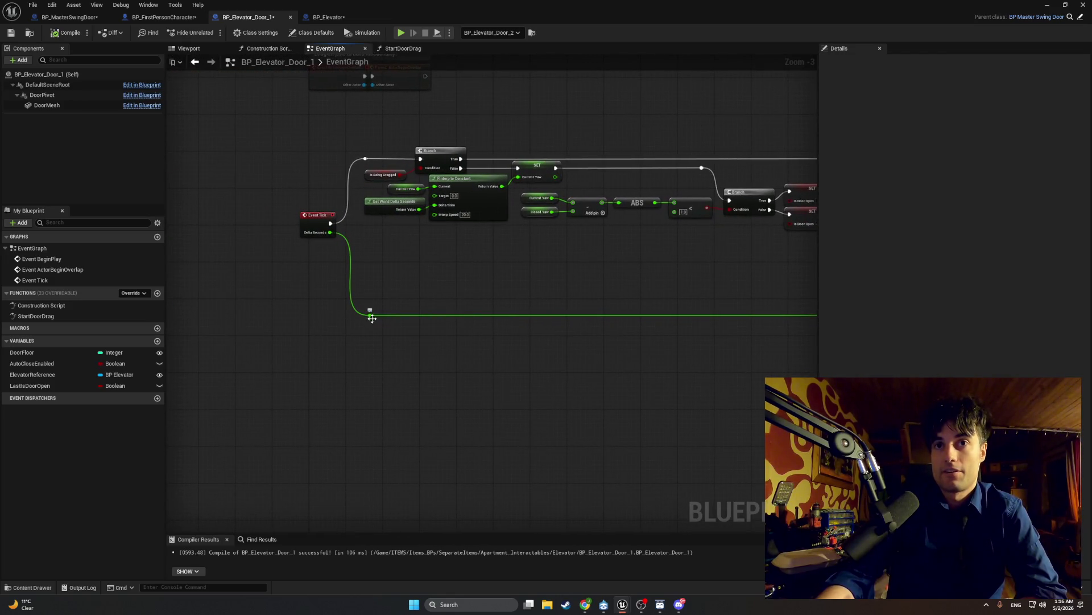
drag(372, 318, 378, 276)
drag(495, 236, 276, 236)
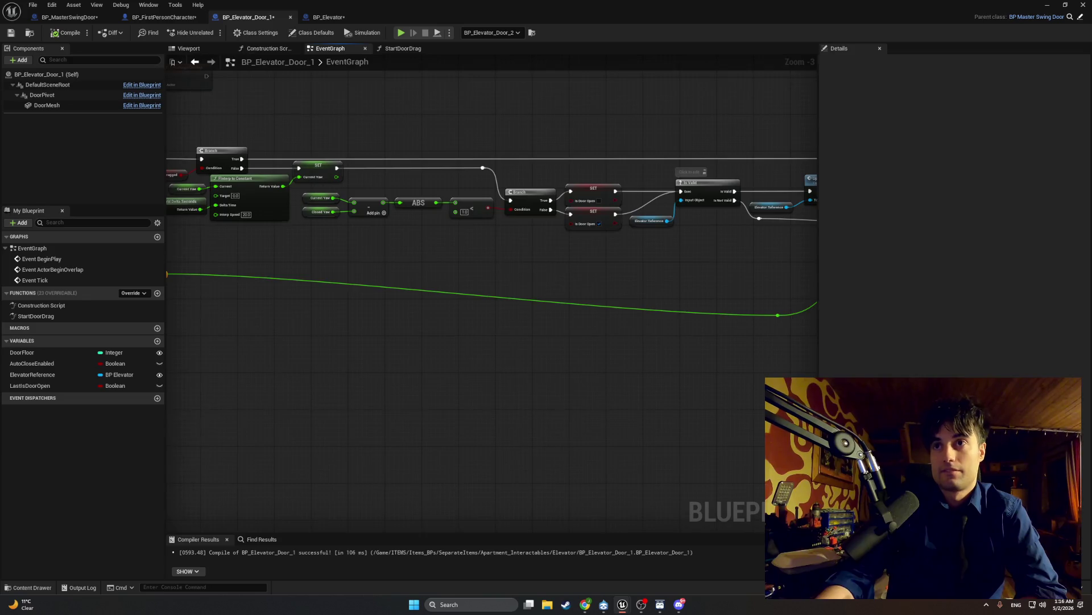
drag(679, 304, 619, 295)
drag(720, 304, 721, 271)
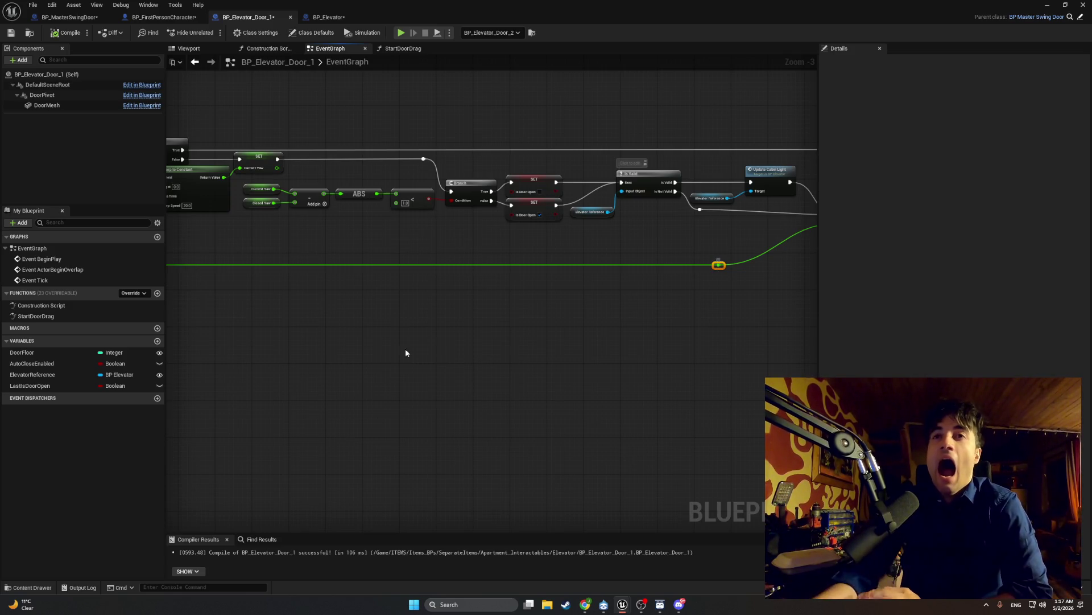
mouse_move(334, 215)
mouse_down()
mouse_move(490, 210)
mouse_move(571, 220)
mouse_up()
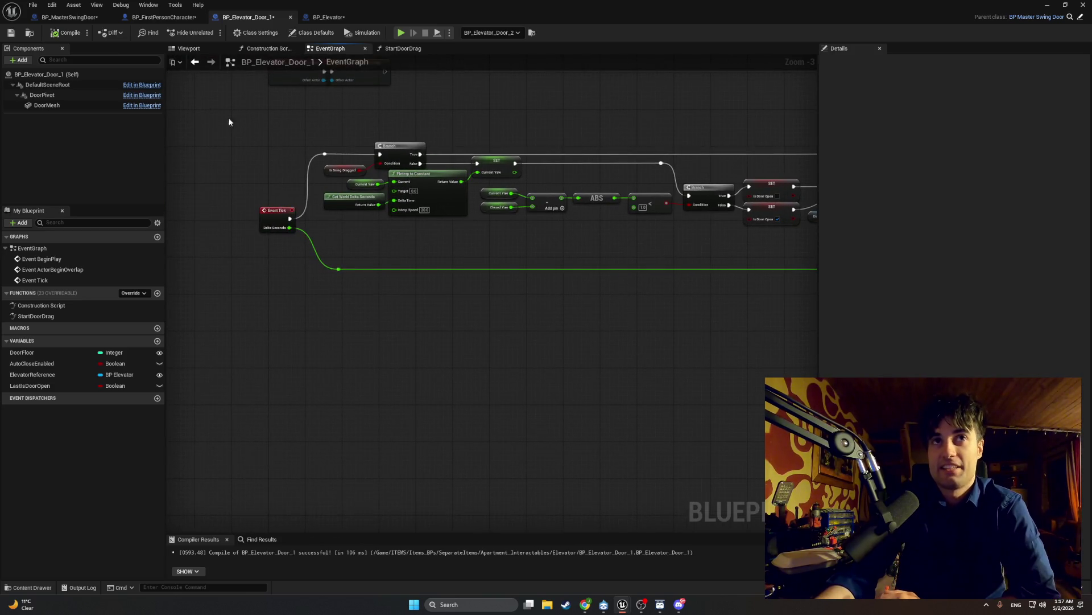
right_click(176, 93)
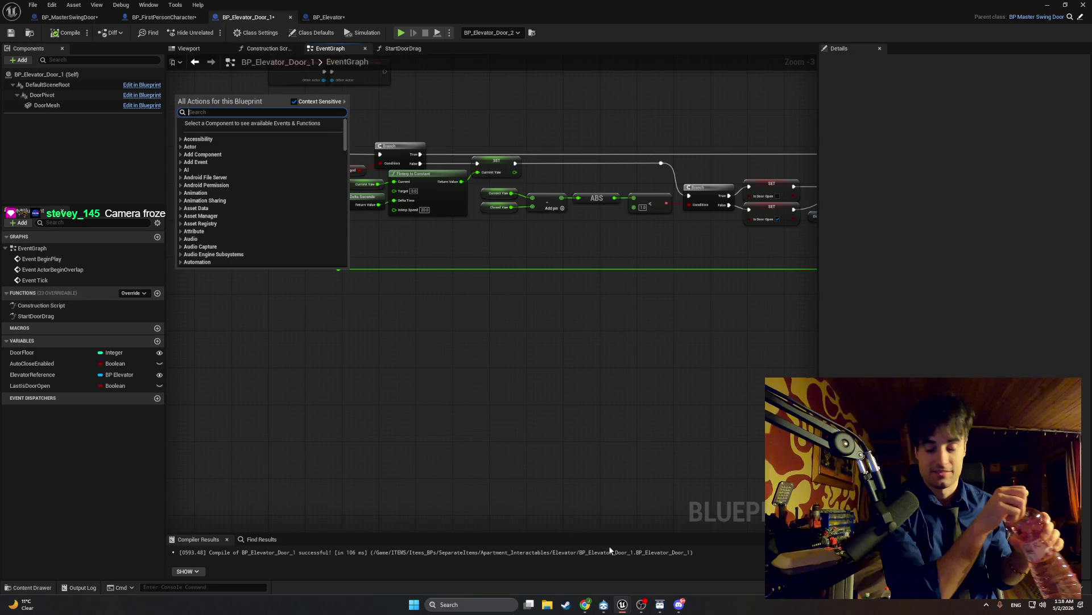
click(624, 610)
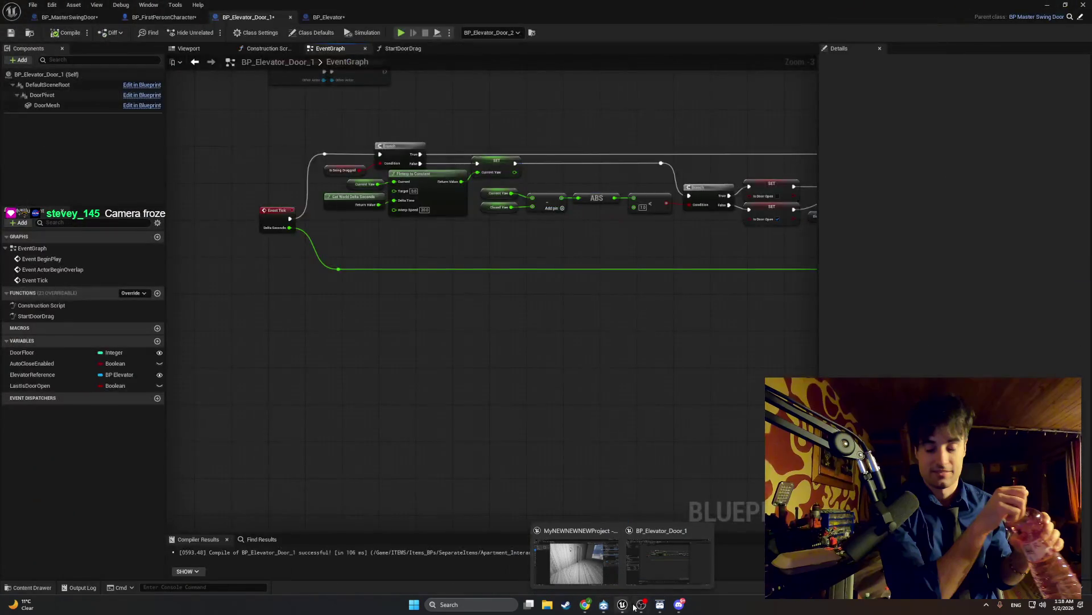
click(642, 607)
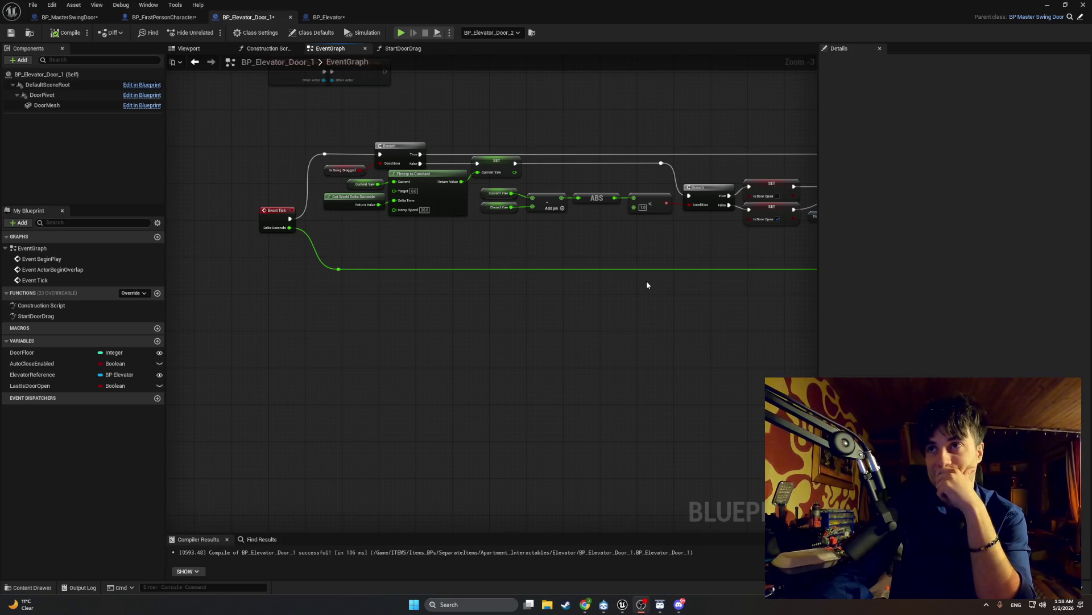
- Pan right and slide the reroute point further along the green Delta Seconds wire
mouse_move(647, 285)
mouse_down()
mouse_move(431, 361)
mouse_move(553, 334)
mouse_up()
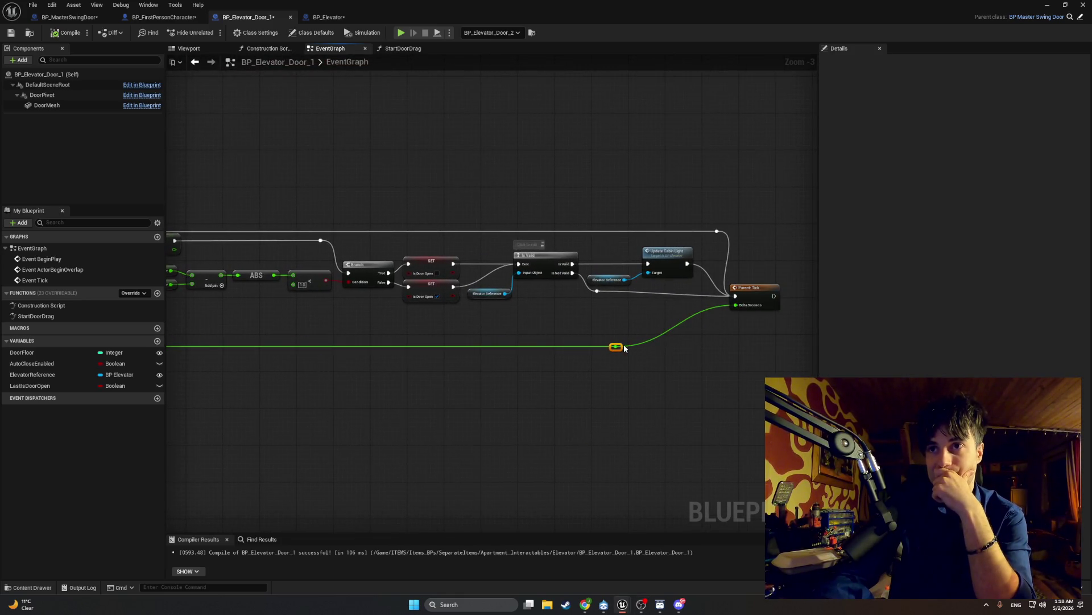
mouse_move(619, 348)
mouse_down()
mouse_move(721, 350)
mouse_move(664, 360)
mouse_move(682, 377)
mouse_move(664, 377)
mouse_up()
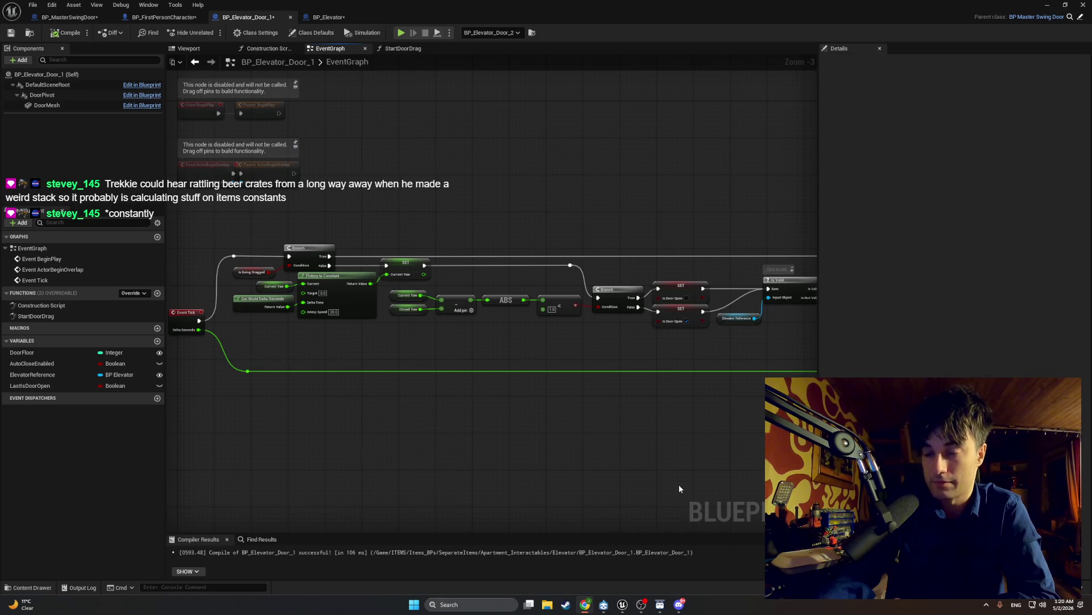
drag(679, 484, 581, 482)
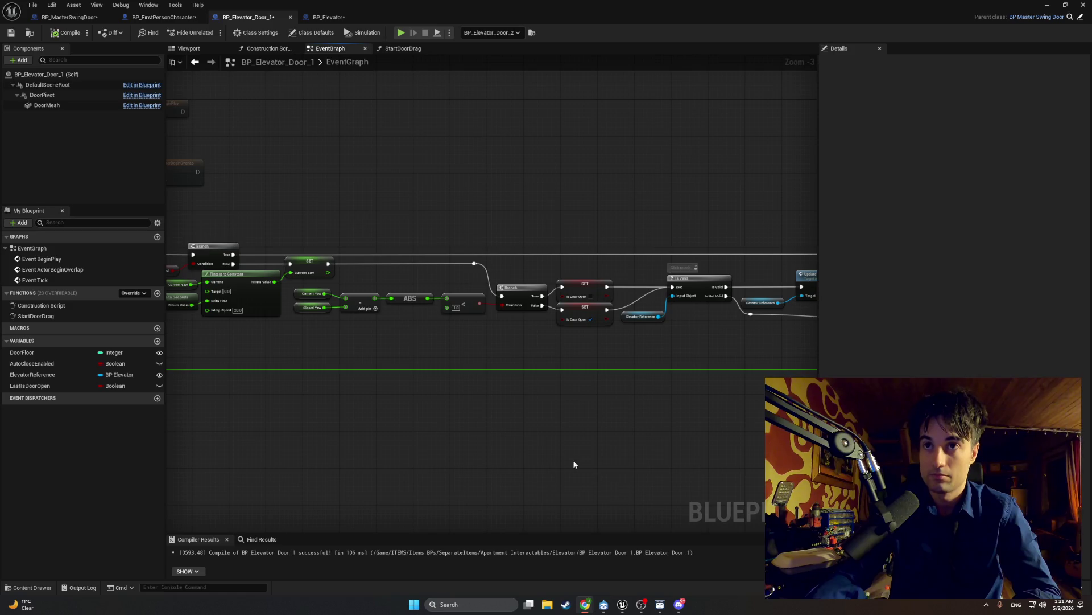
scroll(402, 333, up, 3)
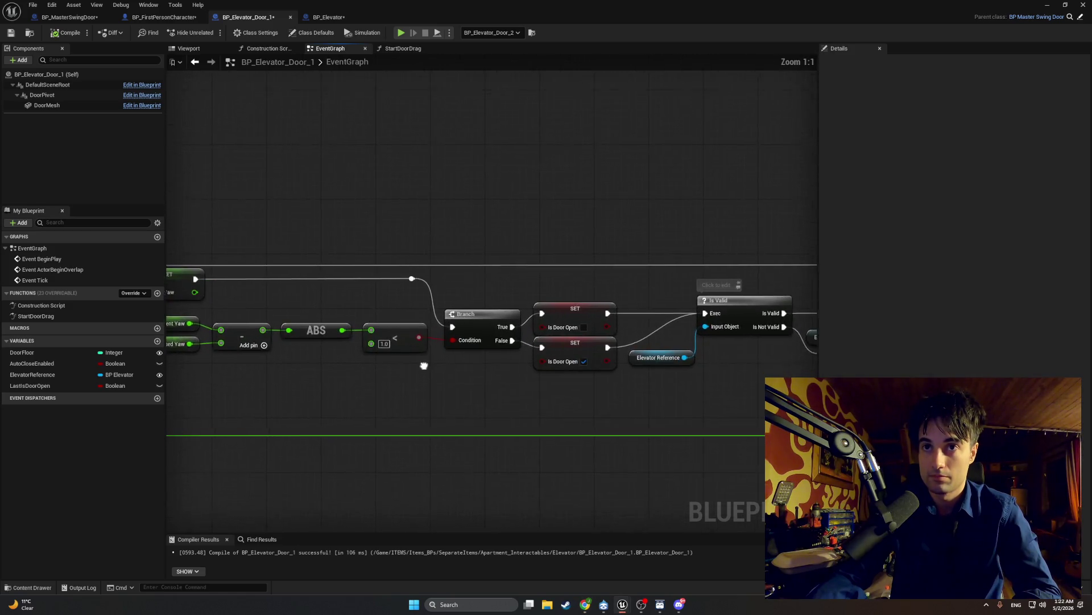
- From the < node's Boolean output, add a 'not bool' NOT node and nudge it lower
drag(404, 323, 434, 364)
text(n)
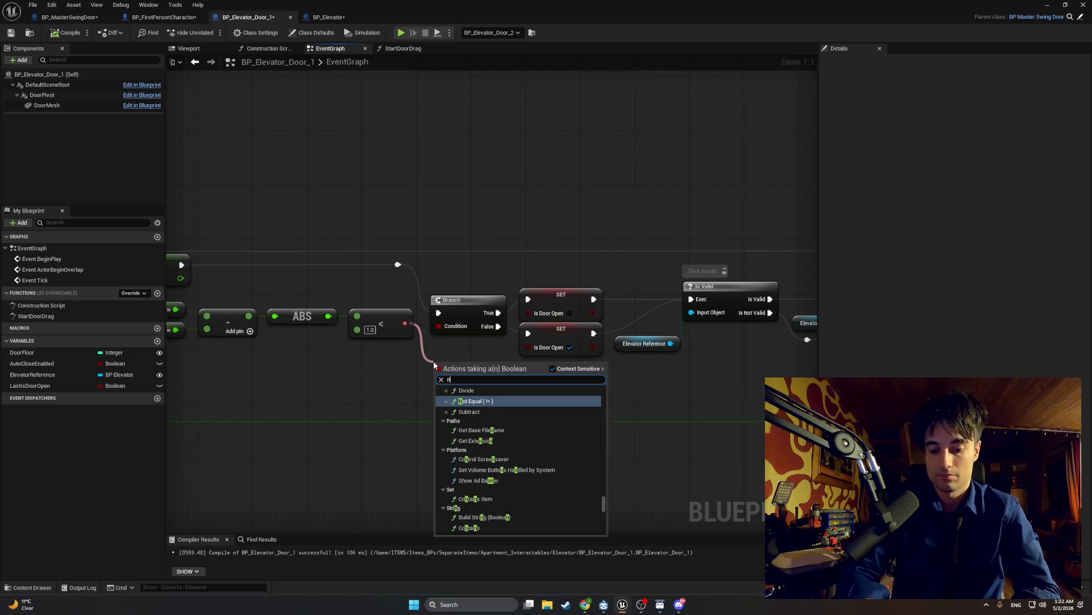
text(ot bool)
key(Return)
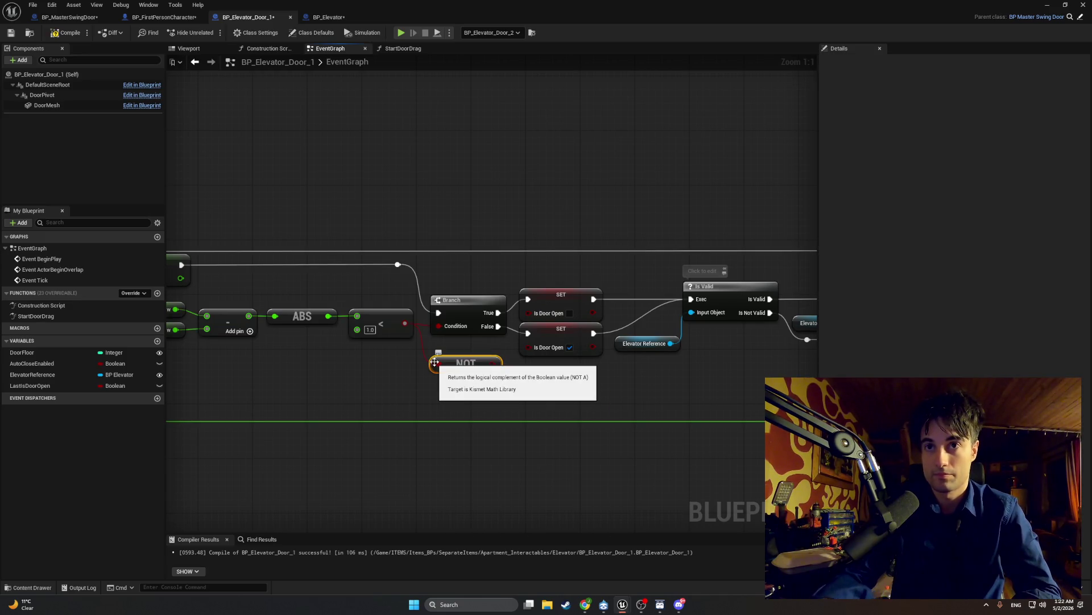
drag(453, 373, 454, 380)
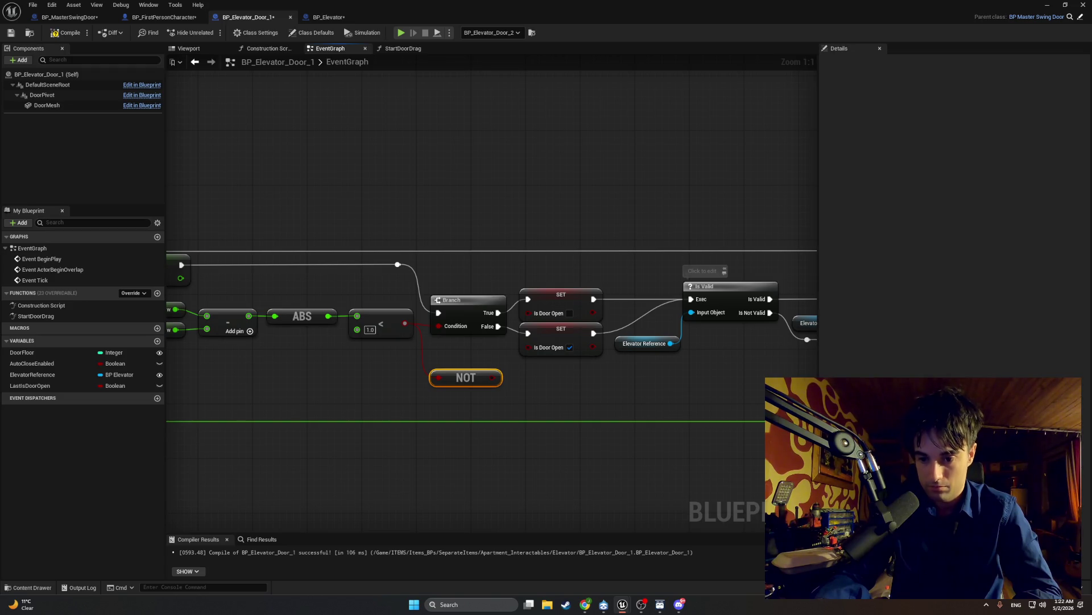
key(super+shift+s)
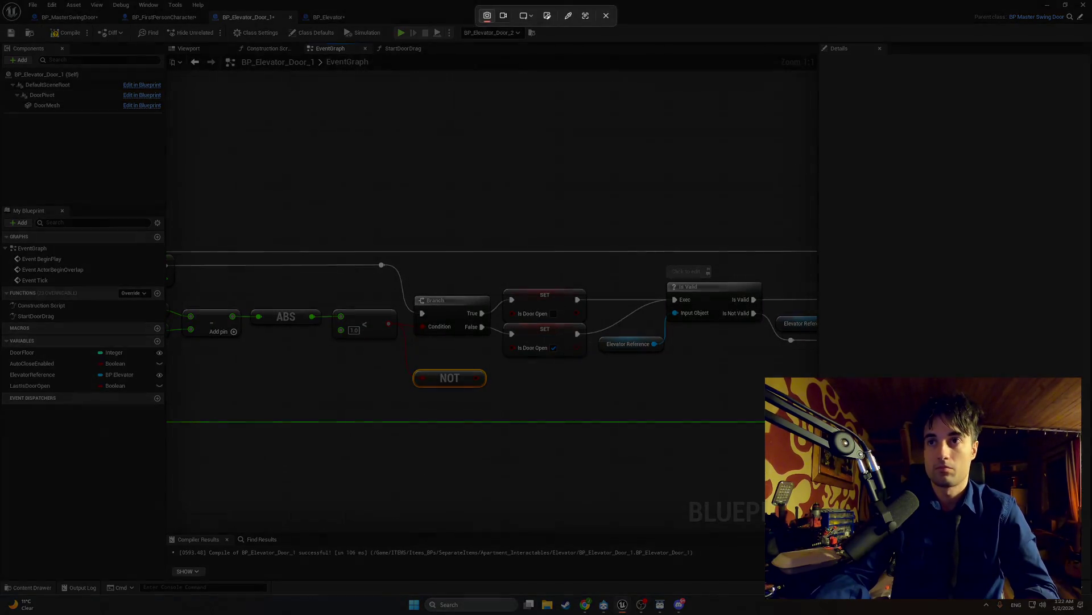
- Screenshot the graph region, then detach the yaw comparison from the Branch Condition
mouse_move(797, 469)
mouse_down()
mouse_move(263, 191)
mouse_move(209, 176)
mouse_up()
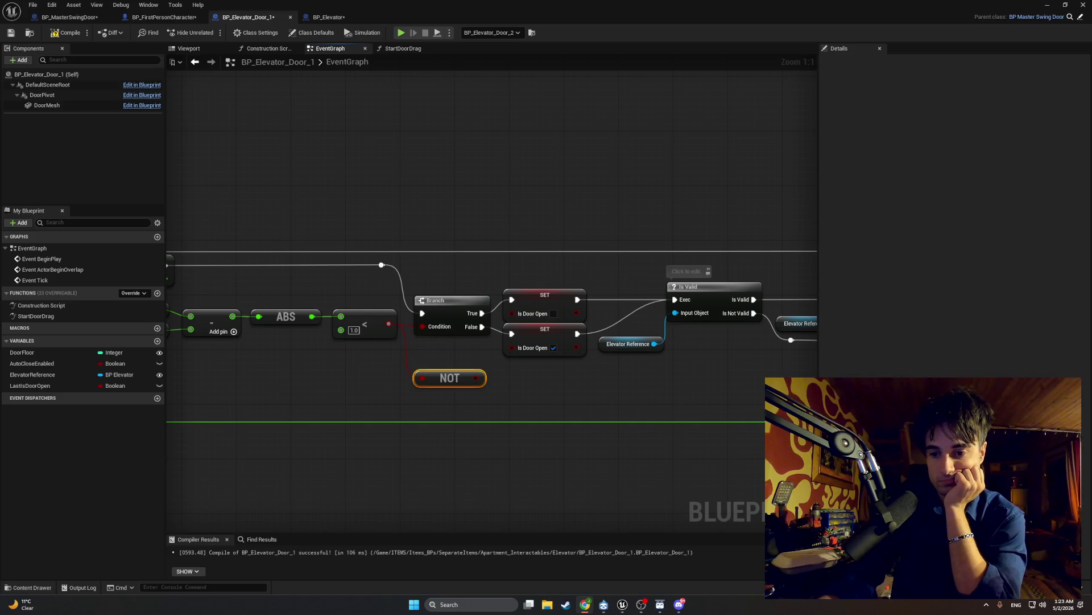
click(408, 323)
- Add a != node beside the NOT node and wire the NOT result into it
alt+click(408, 323)
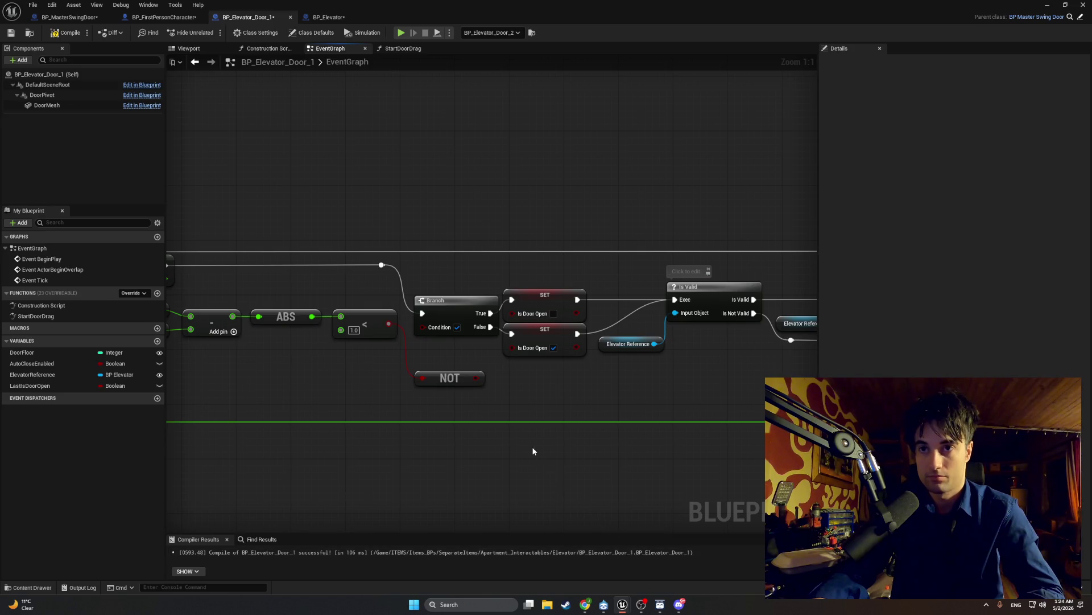
right_click(529, 408)
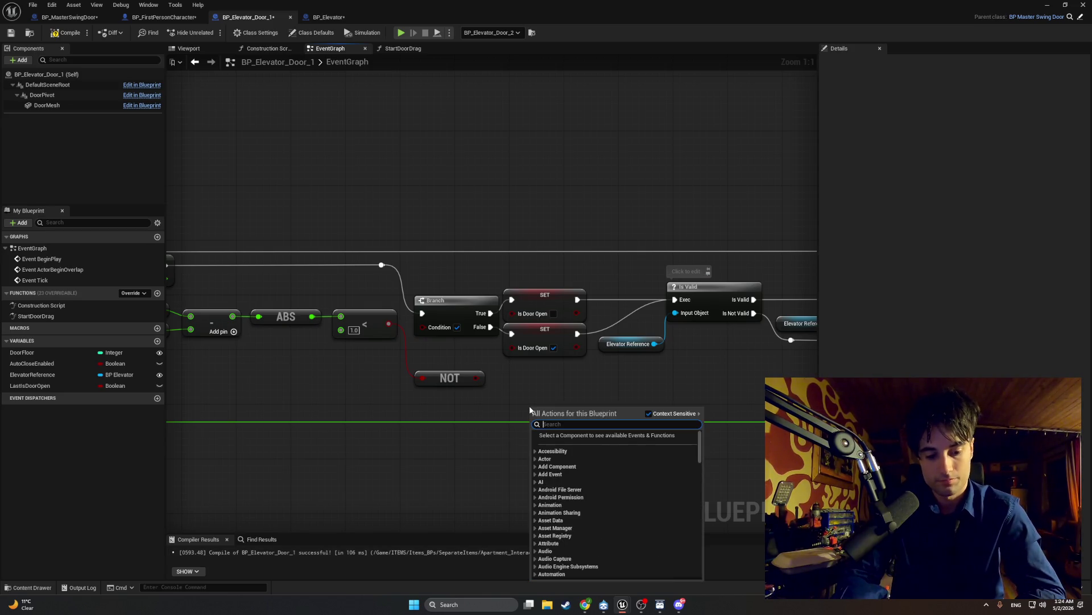
text(!=)
key(Return)
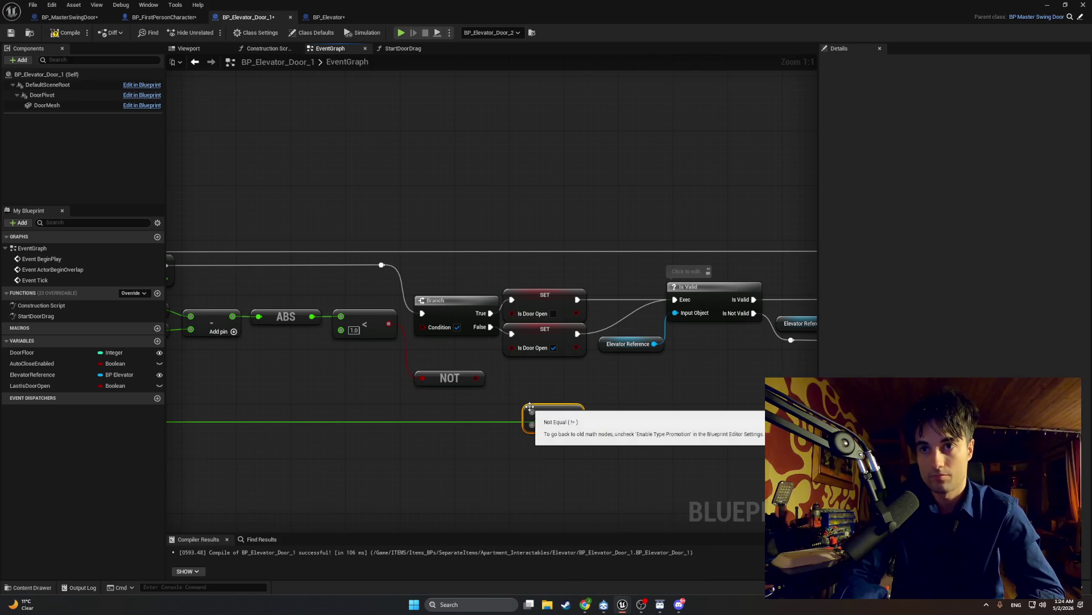
drag(552, 414, 529, 385)
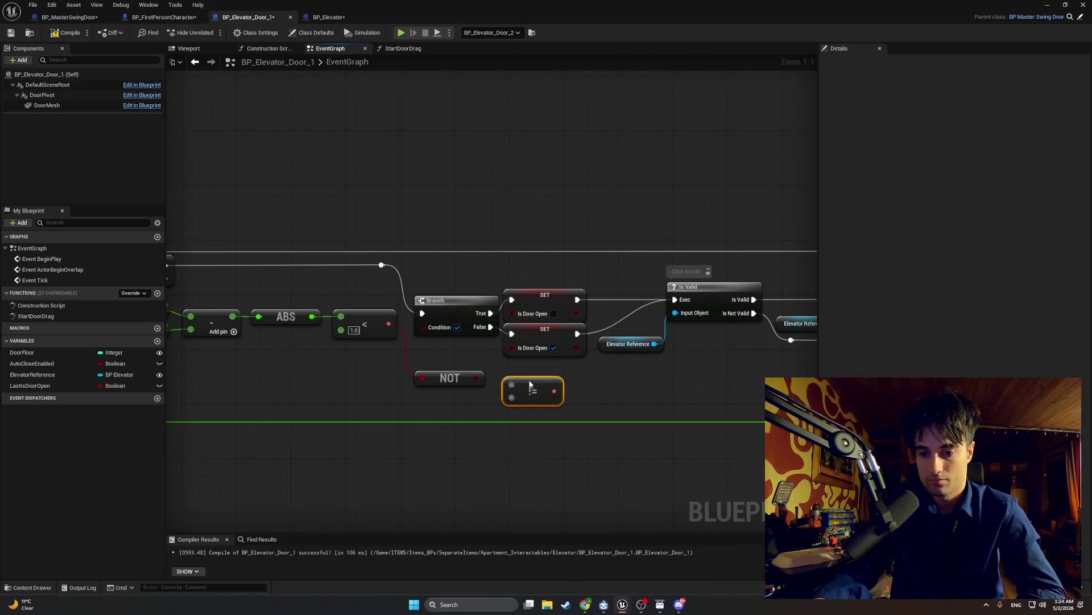
drag(476, 377, 511, 386)
- Feed a Get LastIsDoorOpen into the !=, connect its result to Branch Condition, and tidy nodes
mouse_move(74, 384)
mouse_down()
mouse_move(412, 416)
mouse_move(512, 399)
mouse_move(474, 411)
mouse_up()
click(447, 426)
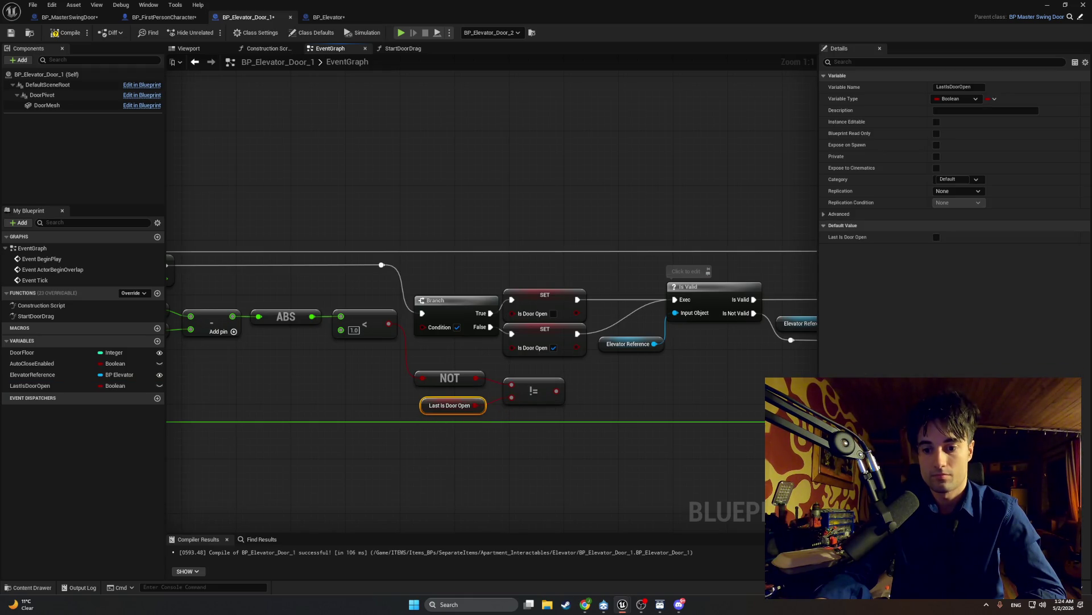
drag(560, 391, 422, 327)
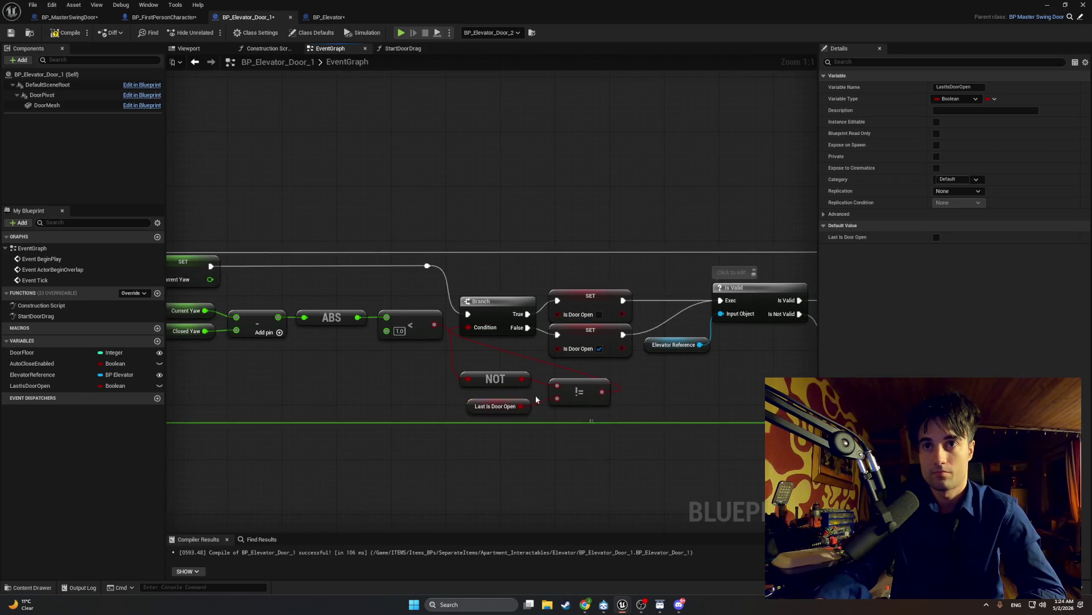
drag(618, 424, 449, 370)
scroll(569, 388, down, 2)
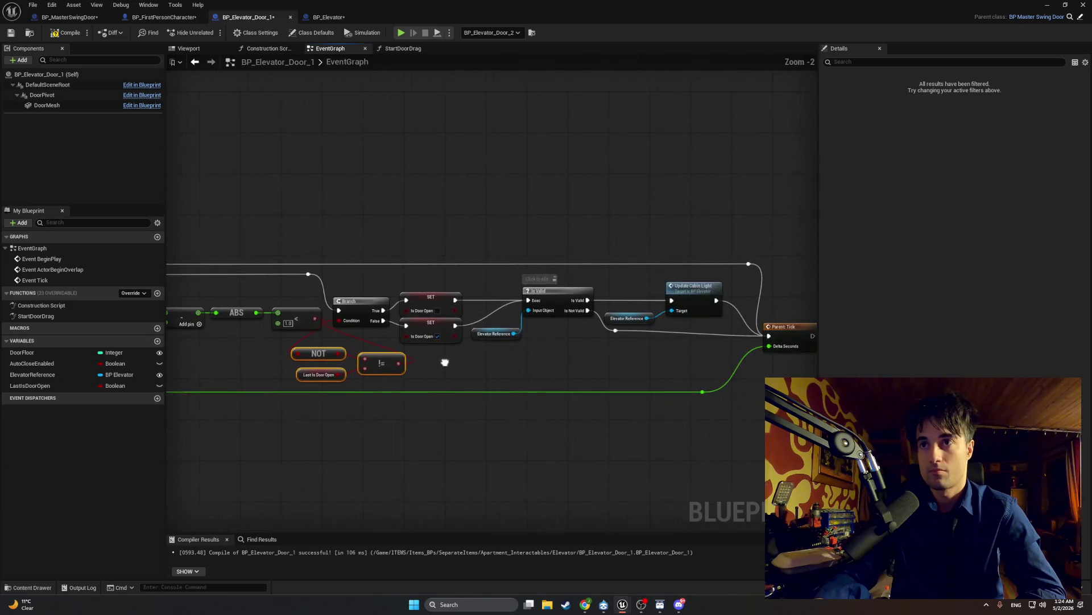
drag(476, 336, 476, 366)
mouse_move(445, 291)
mouse_down()
mouse_move(383, 332)
mouse_move(428, 296)
mouse_move(465, 295)
mouse_up()
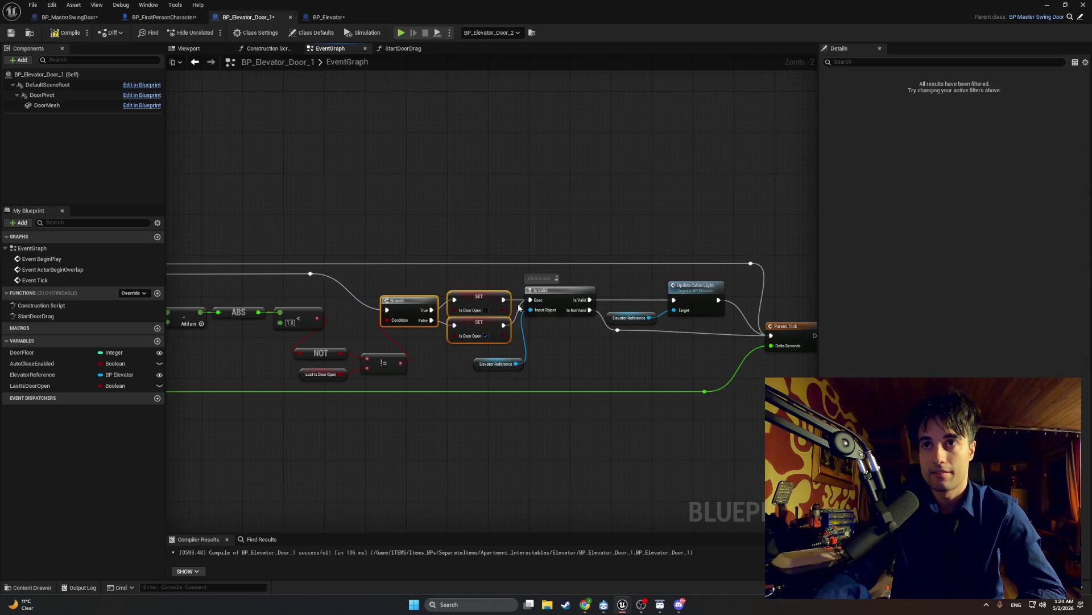
- Nudge the reroute point, the Is Valid node, both SET nodes and the Branch slightly right
mouse_move(617, 330)
mouse_down()
mouse_move(600, 354)
mouse_move(630, 327)
mouse_up()
drag(571, 288, 582, 288)
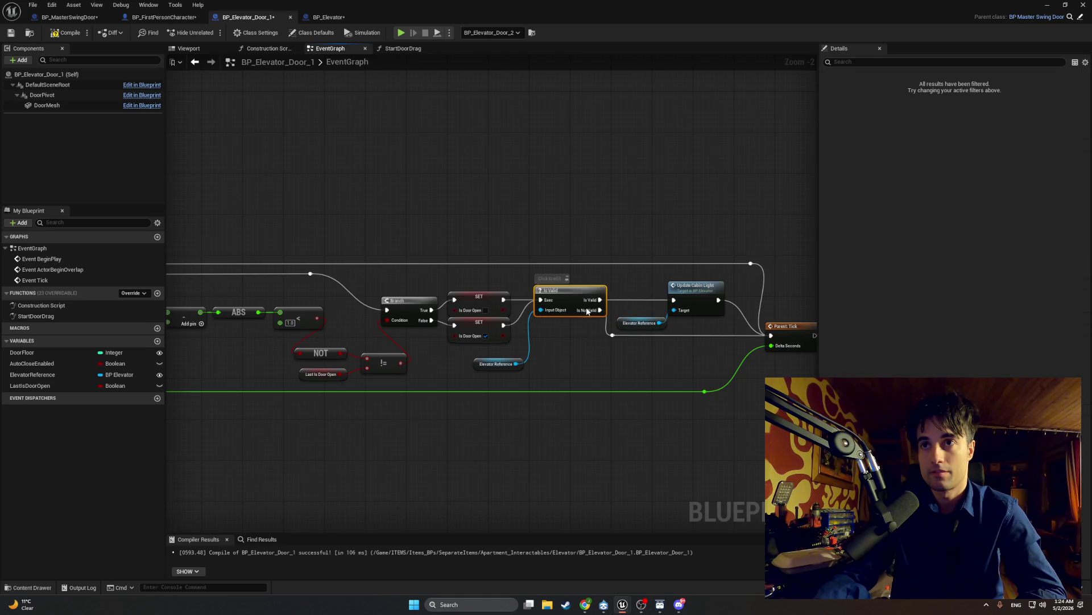
click(619, 339)
click(489, 296)
ctrl+click(484, 327)
drag(492, 306, 502, 306)
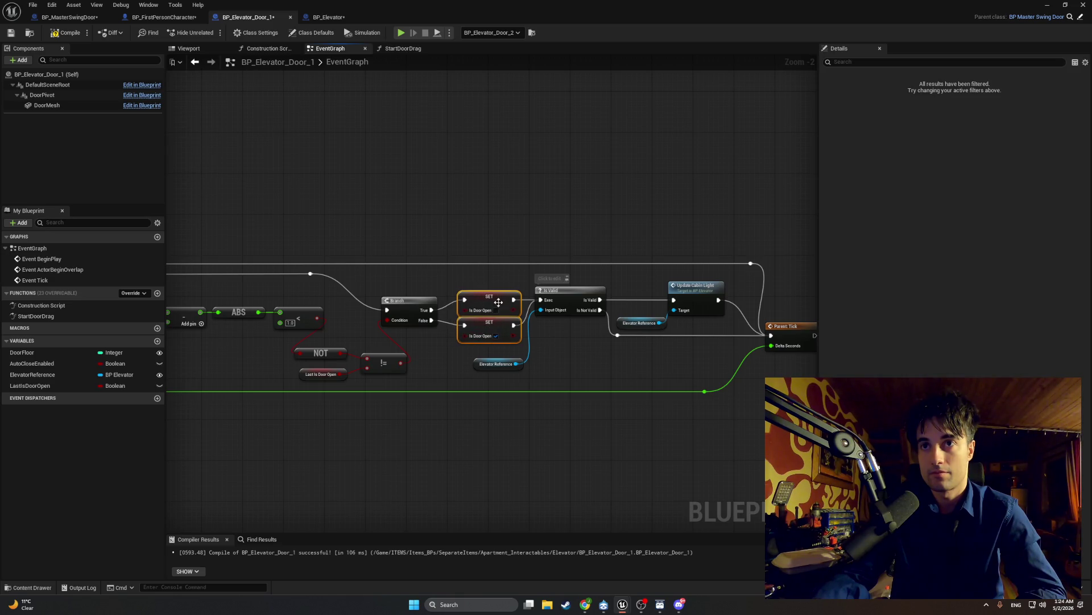
click(437, 345)
scroll(437, 344, up, 2)
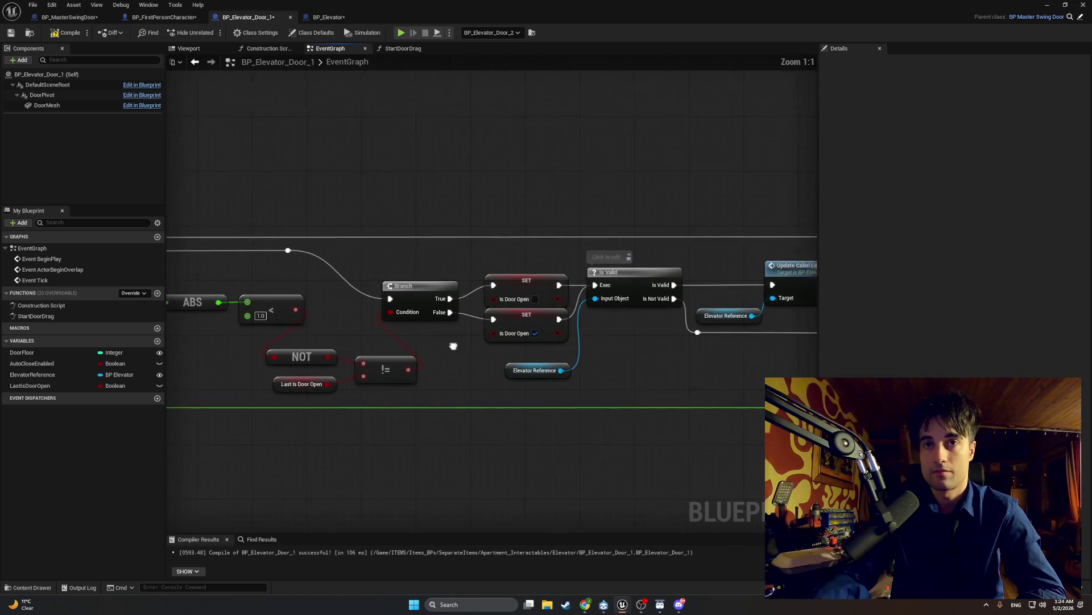
click(476, 292)
drag(475, 290, 486, 290)
- Line up the yaw math, NOT, != and Last Is Door Open nodes before the Branch, then screenshot them
drag(341, 312, 534, 322)
mouse_move(529, 283)
mouse_down()
mouse_move(305, 342)
mouse_move(397, 296)
mouse_up()
drag(491, 306, 265, 354)
mouse_move(360, 310)
mouse_down()
mouse_move(337, 338)
mouse_move(250, 365)
mouse_up()
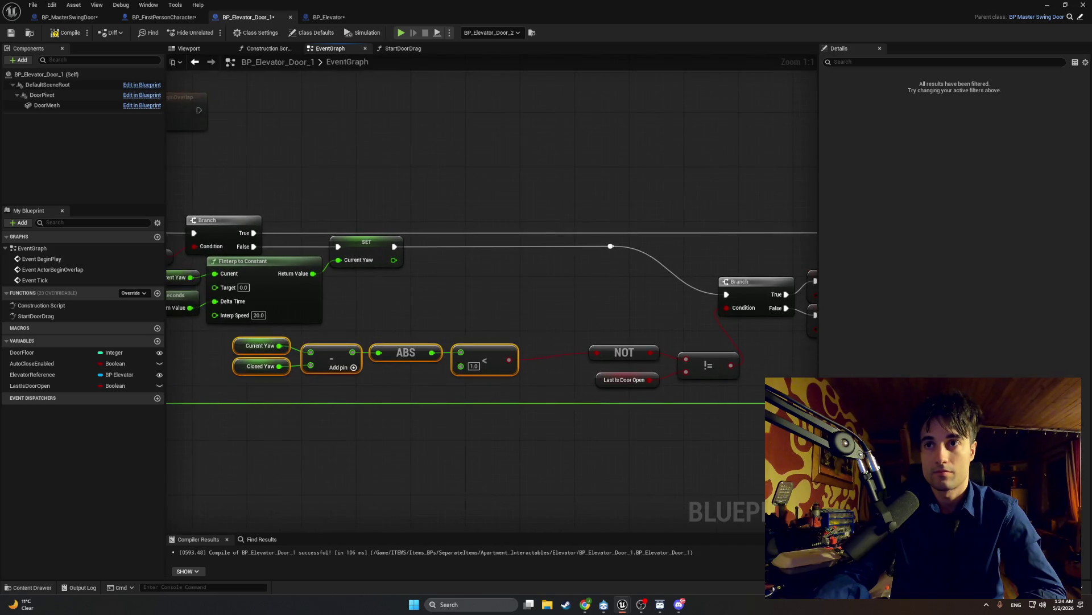
mouse_move(688, 373)
mouse_down()
mouse_move(577, 350)
mouse_move(661, 334)
mouse_move(638, 318)
mouse_up()
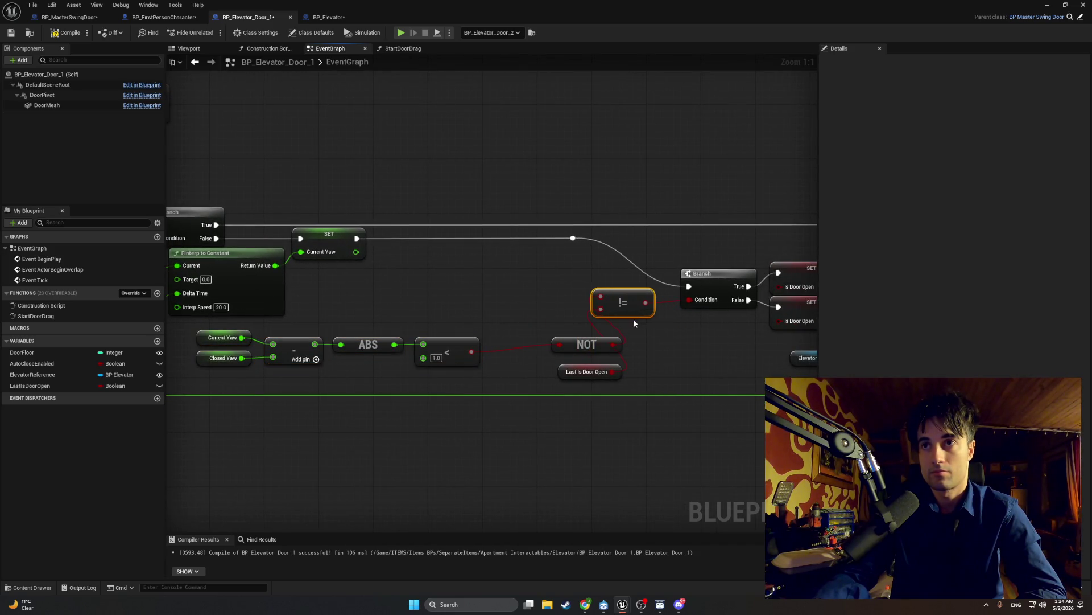
mouse_move(583, 340)
mouse_down()
mouse_move(549, 305)
mouse_move(520, 295)
mouse_up()
mouse_move(586, 372)
mouse_down()
mouse_move(542, 317)
mouse_move(586, 348)
mouse_move(372, 335)
mouse_up()
click(568, 346)
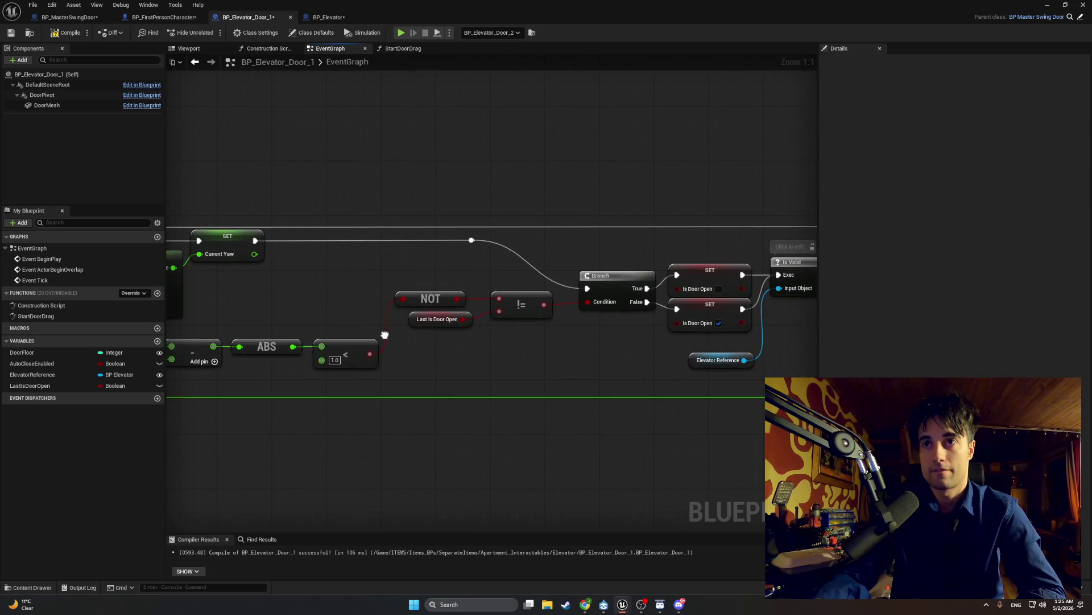
key(super+shift+s)
mouse_move(776, 234)
mouse_down()
mouse_move(656, 319)
mouse_move(343, 404)
mouse_up()
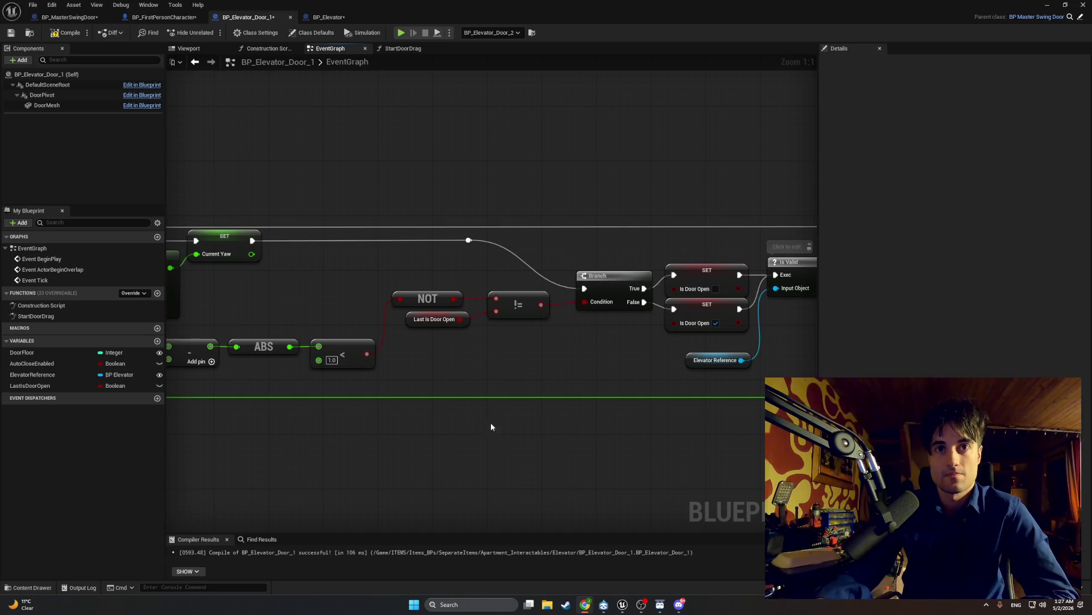
- Delete the NOT, != and Last Is Door Open nodes and wire the < result into Branch Condition
mouse_move(393, 401)
mouse_down()
mouse_move(534, 408)
mouse_move(358, 360)
mouse_up()
drag(568, 395, 485, 405)
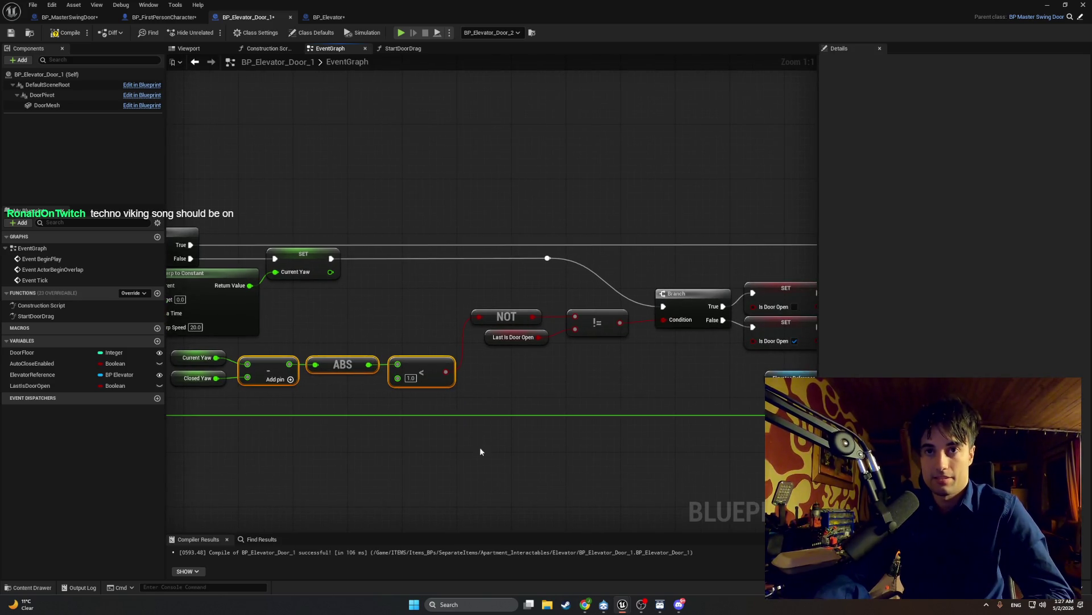
drag(522, 366, 487, 313)
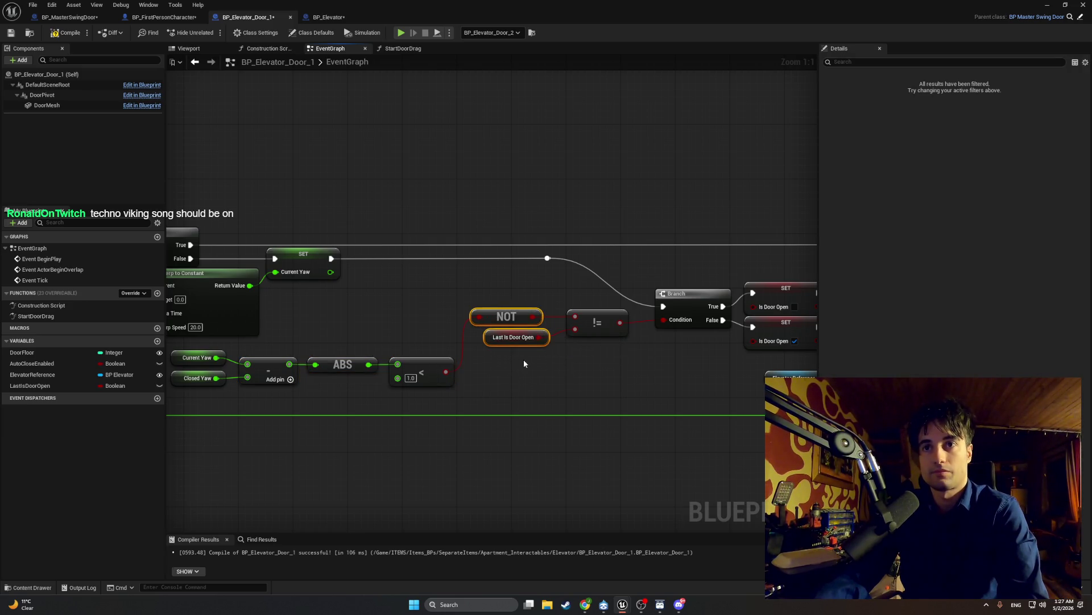
ctrl+click(597, 323)
key(Delete)
click(30, 386)
key(Delete)
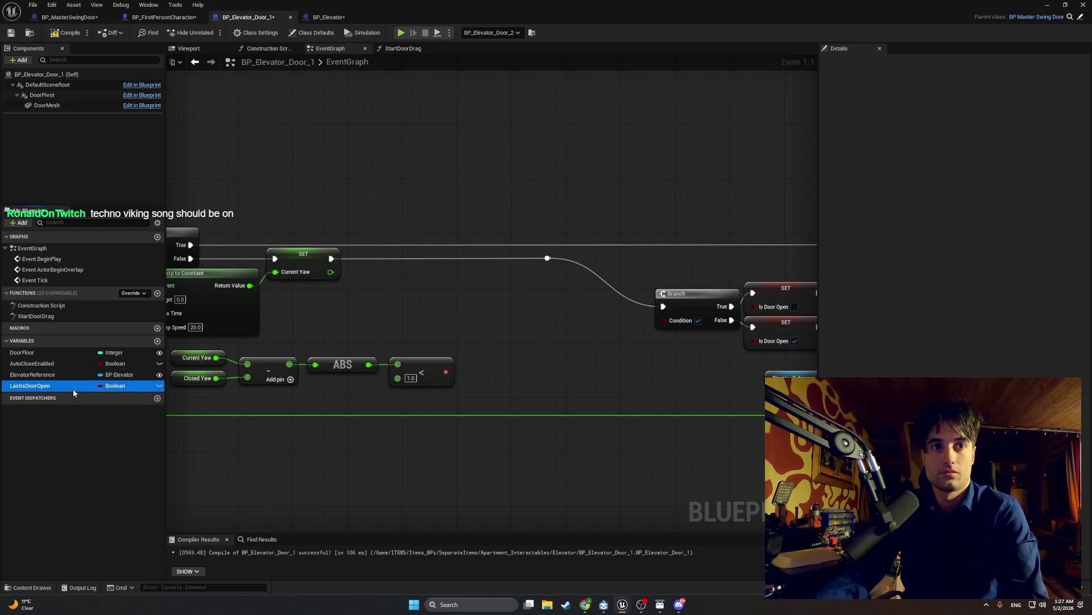
drag(447, 372, 664, 320)
- Move the Current Yaw, Closed Yaw, subtract, ABS and < nodes closer to Event Tick, undoing broken links
drag(586, 405, 278, 353)
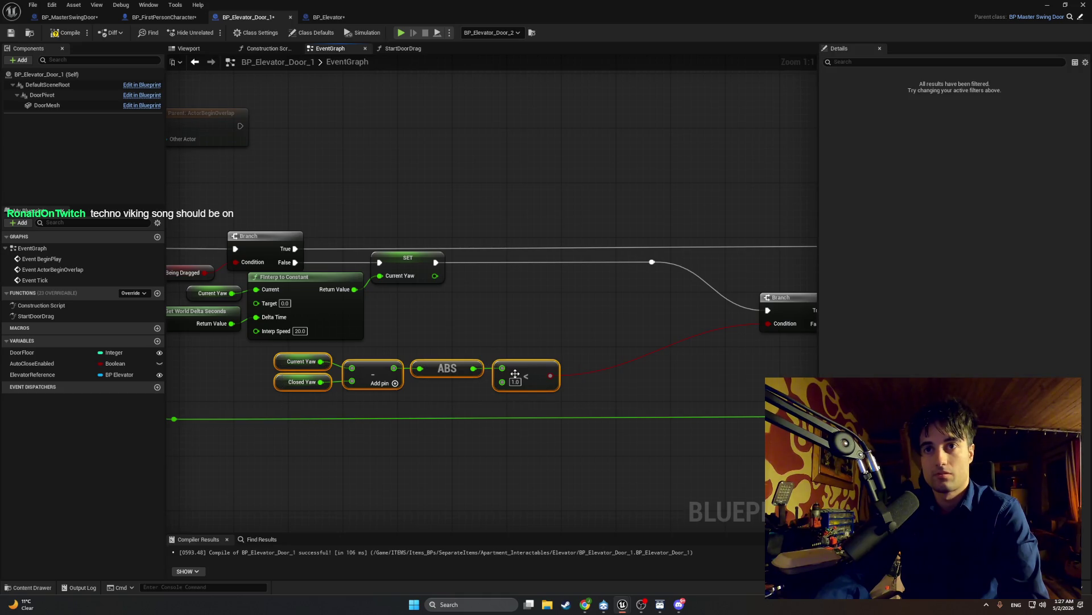
mouse_move(514, 371)
mouse_down()
mouse_move(366, 366)
mouse_move(570, 337)
mouse_move(532, 347)
mouse_move(555, 348)
mouse_up()
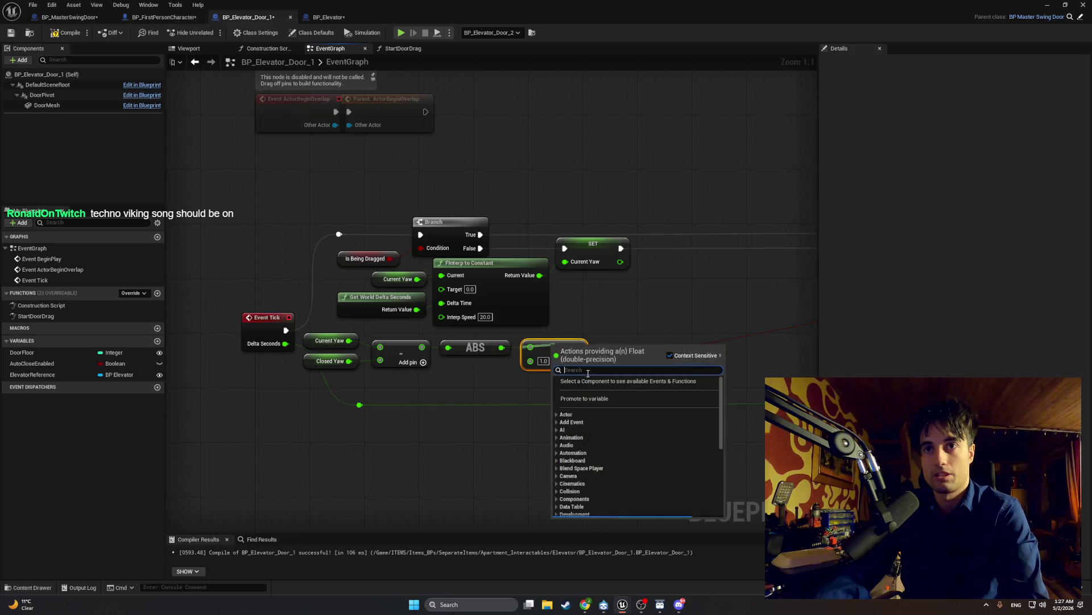
key(Escape)
key(ctrl+z)
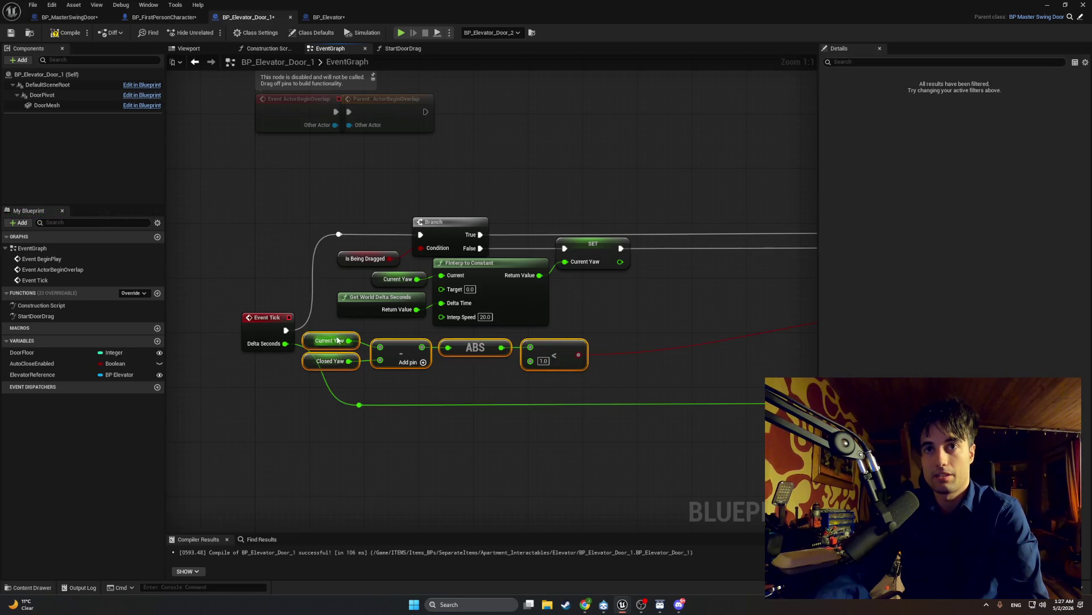
drag(382, 344, 382, 345)
key(Escape)
key(ctrl+z)
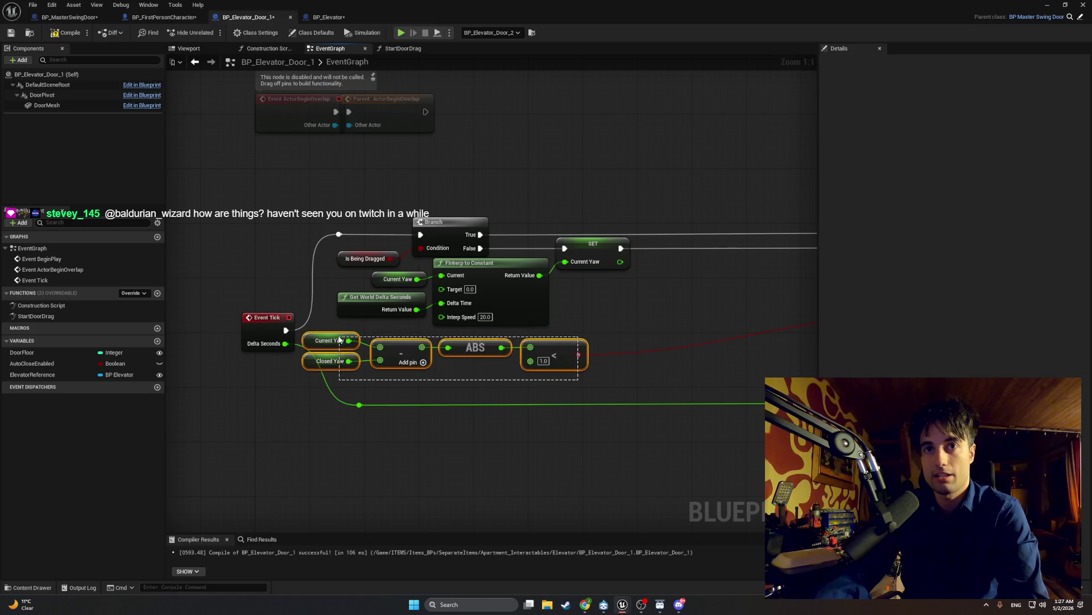
mouse_move(555, 350)
mouse_down()
mouse_move(601, 346)
mouse_move(603, 357)
mouse_up()
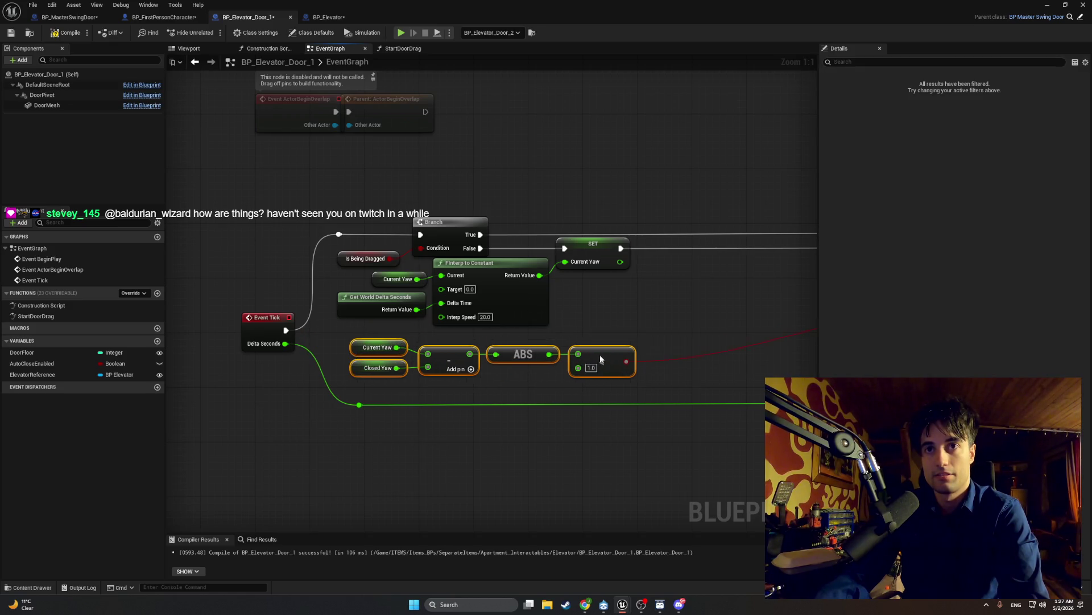
drag(535, 353, 353, 373)
- Shift the Branch through Parent Tick nodes left and reposition the reroute point on the top exec wire
drag(599, 333, 437, 333)
scroll(541, 329, down, 3)
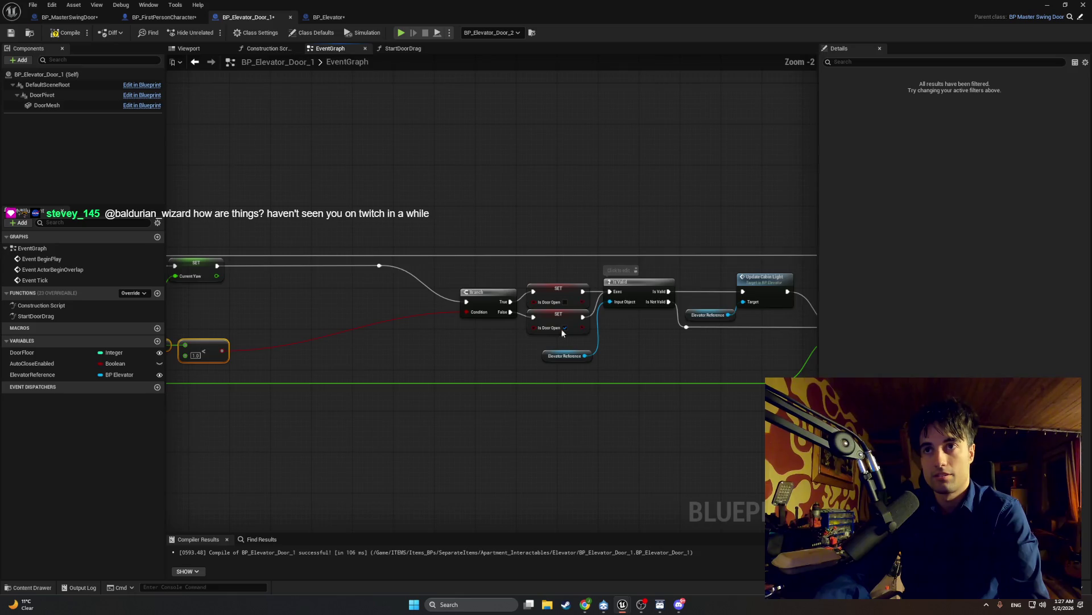
scroll(602, 328, down, 1)
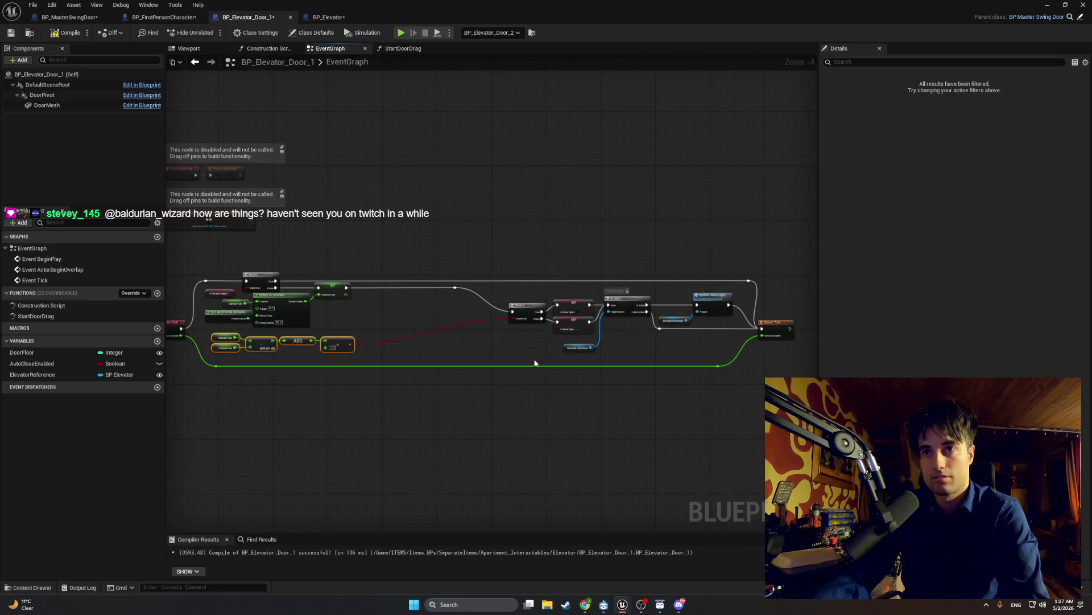
mouse_move(797, 379)
mouse_down()
mouse_move(663, 273)
mouse_move(504, 274)
mouse_move(465, 310)
mouse_move(383, 307)
mouse_up()
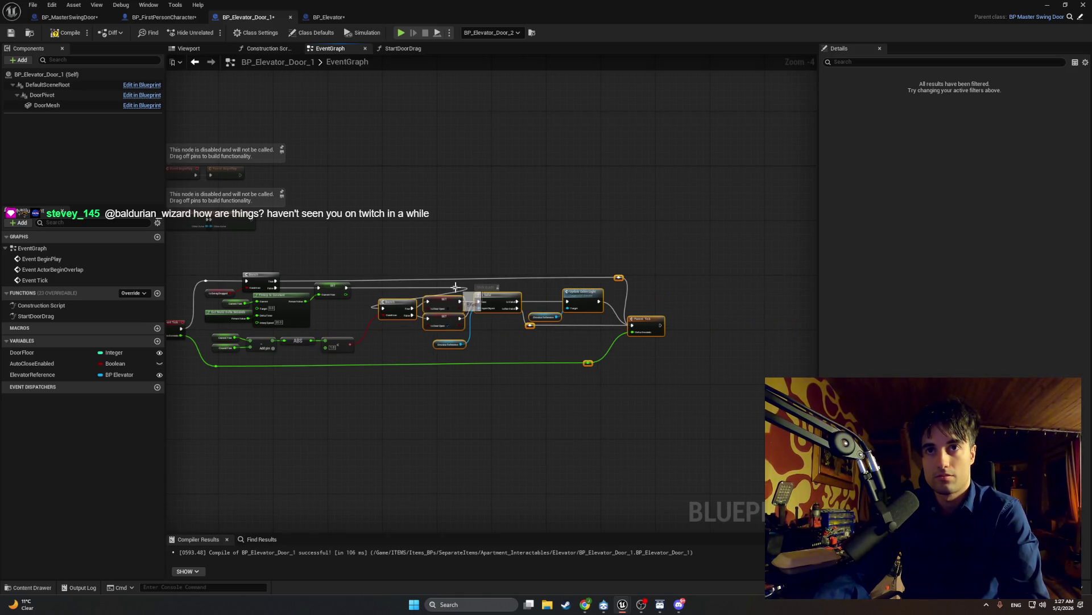
click(364, 293)
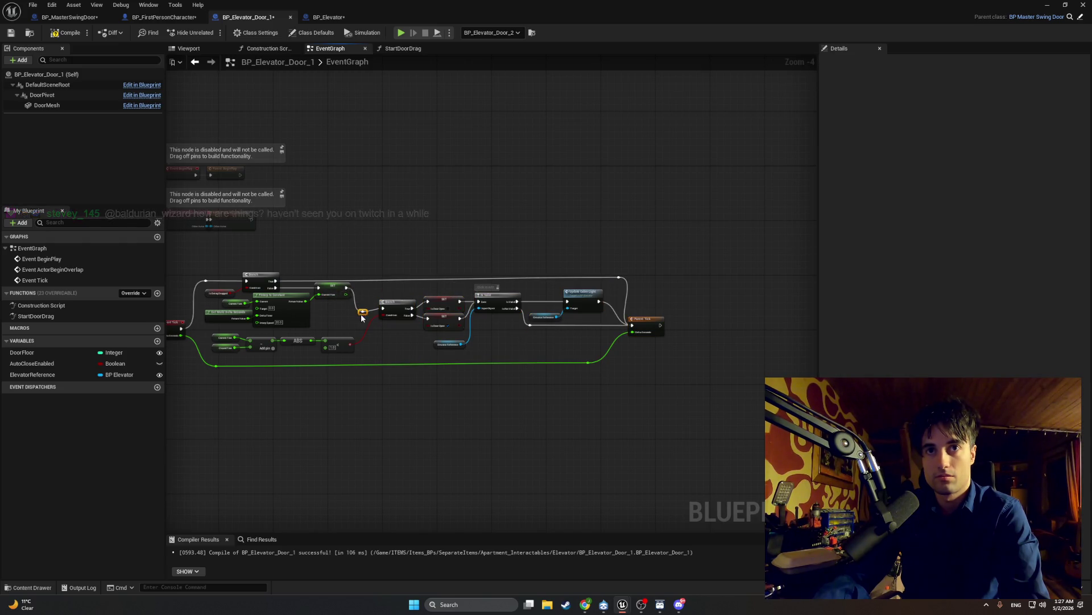
scroll(363, 313, up, 2)
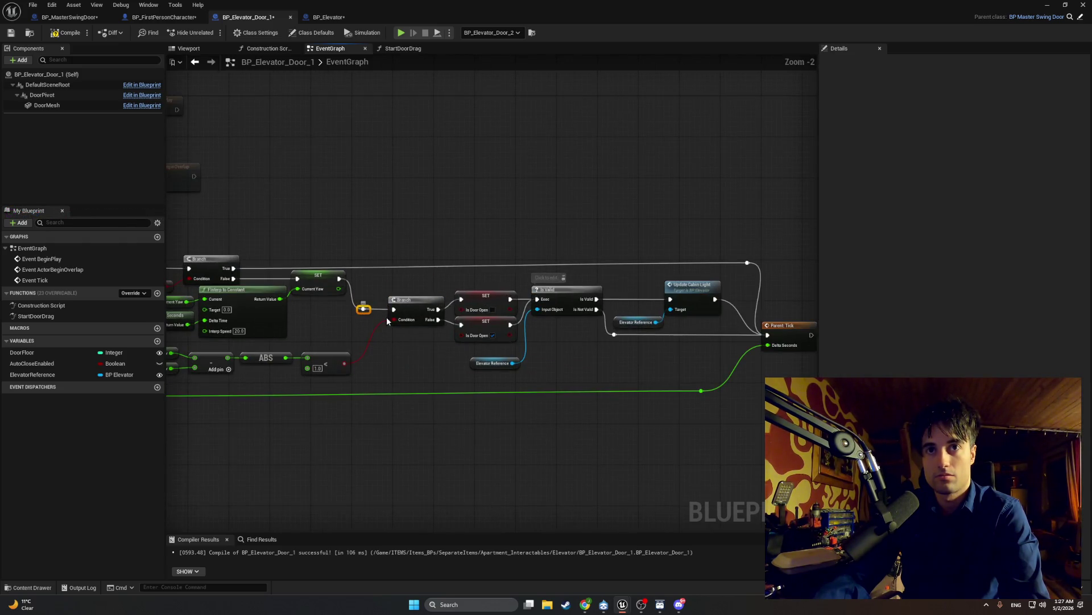
scroll(414, 334, down, 1)
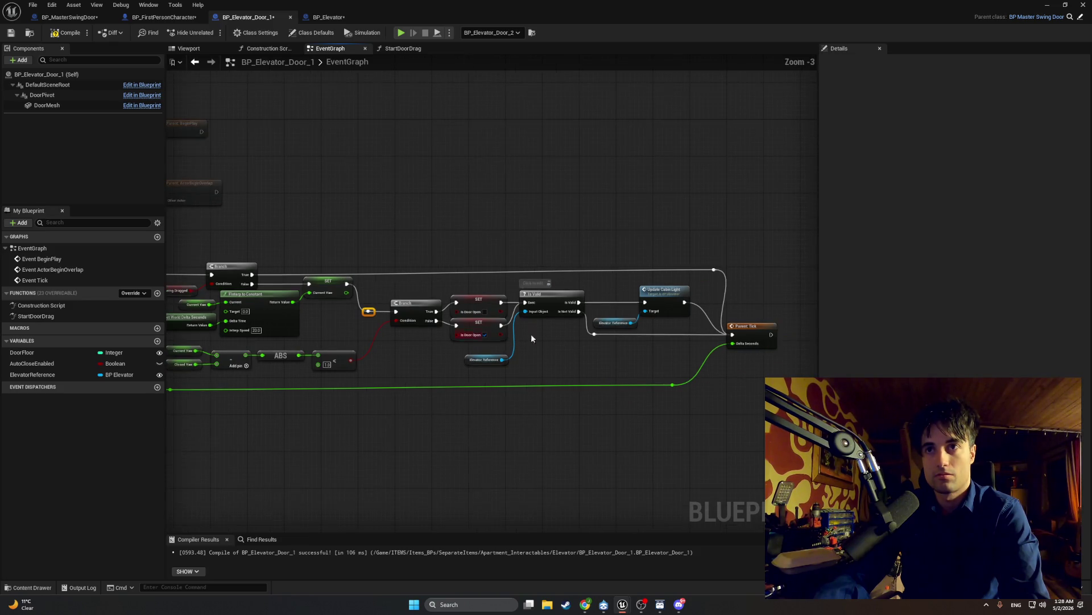
mouse_move(712, 270)
mouse_down()
mouse_move(663, 274)
mouse_move(674, 276)
mouse_up()
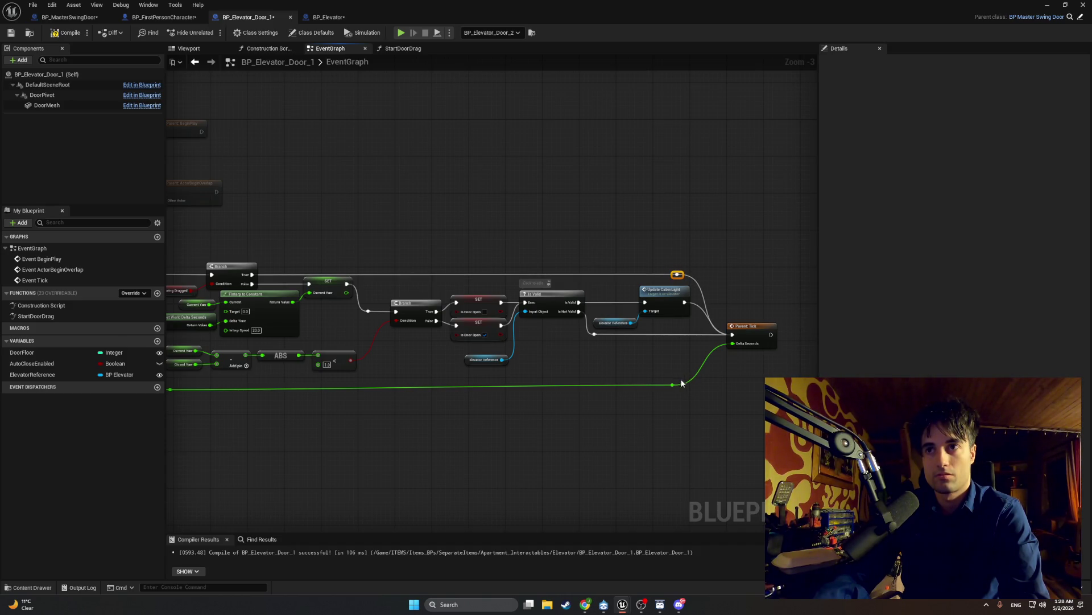
click(532, 369)
drag(530, 364, 680, 356)
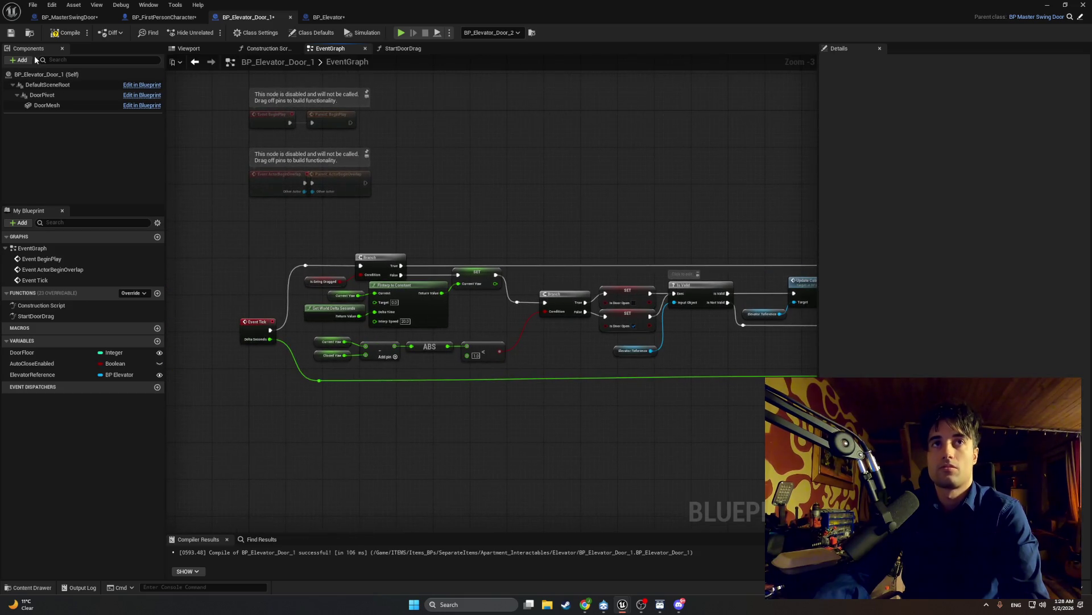
- Compile the Blueprint and review the Current Yaw, Get World Delta Seconds and Finterp nodes
click(56, 38)
mouse_move(499, 287)
mouse_down()
mouse_move(358, 287)
mouse_move(390, 286)
mouse_up()
scroll(264, 280, up, 4)
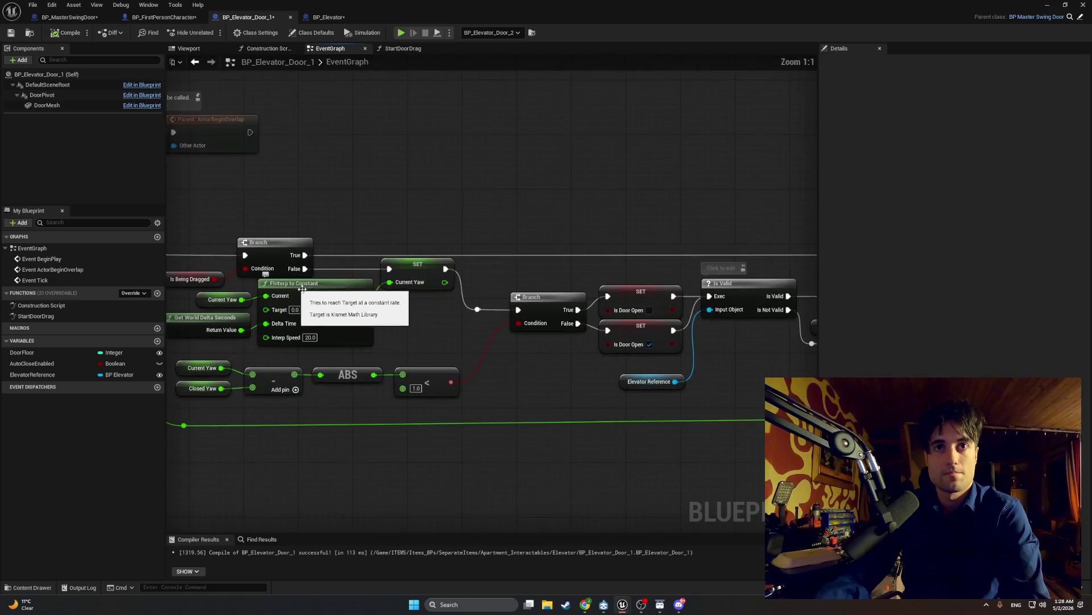
drag(295, 310, 315, 310)
mouse_move(357, 349)
mouse_down()
mouse_move(254, 302)
mouse_move(295, 290)
mouse_up()
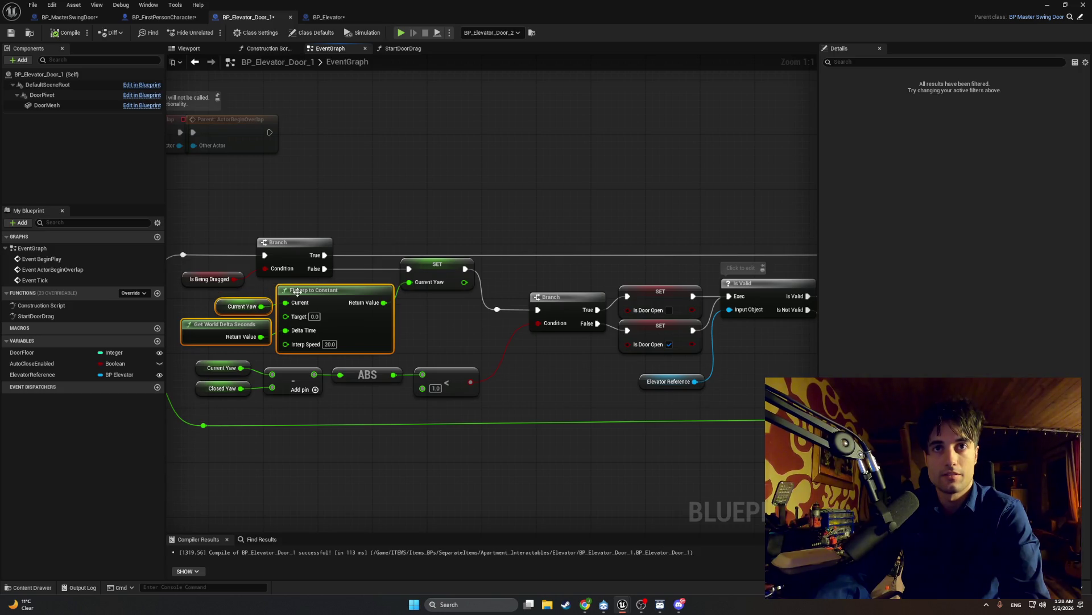
click(424, 317)
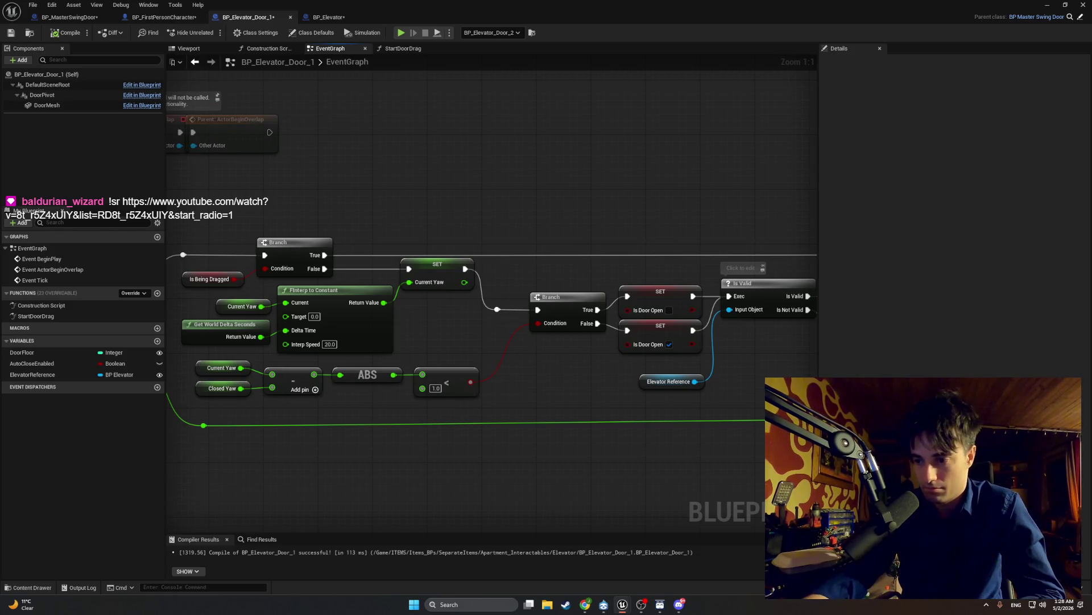
key(alt+Tab)
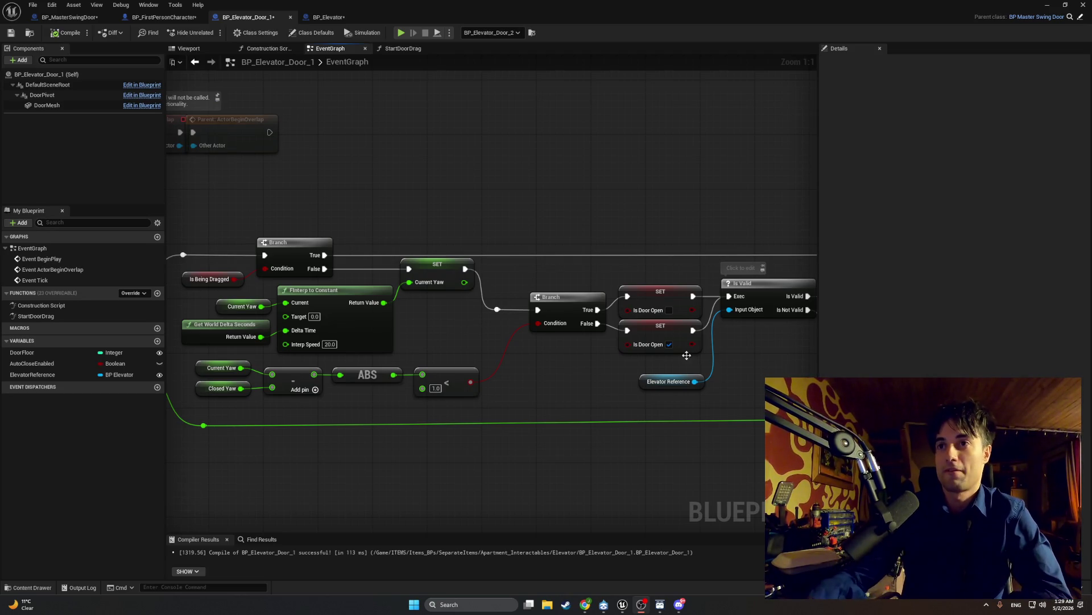
- Pan across the Tick graph to the Parent: Tick node, then switch to the StartDoorDrag function
drag(693, 413, 484, 433)
drag(550, 381, 340, 371)
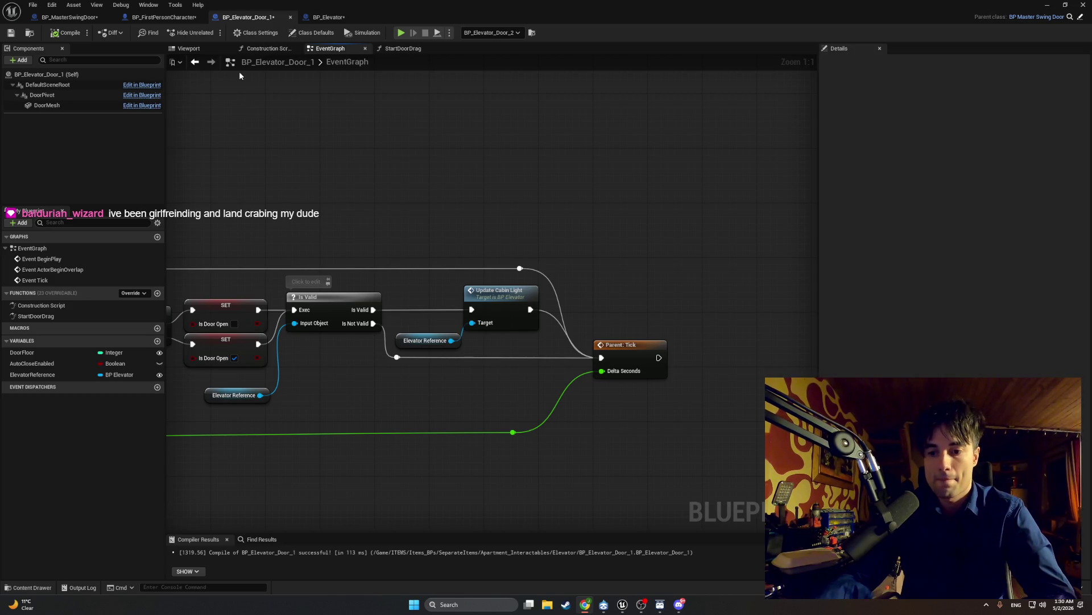
click(401, 50)
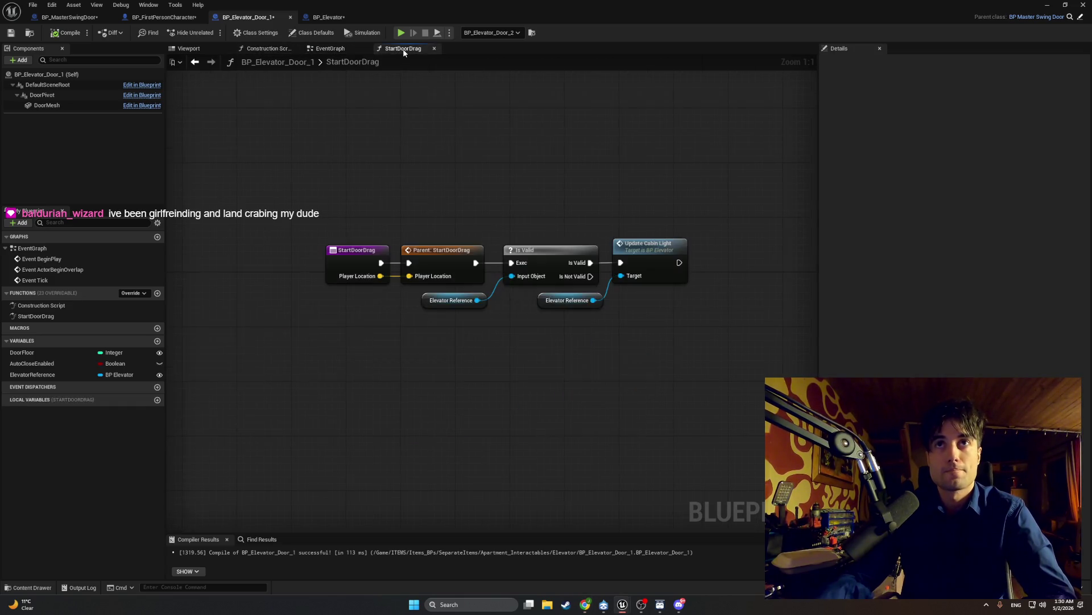
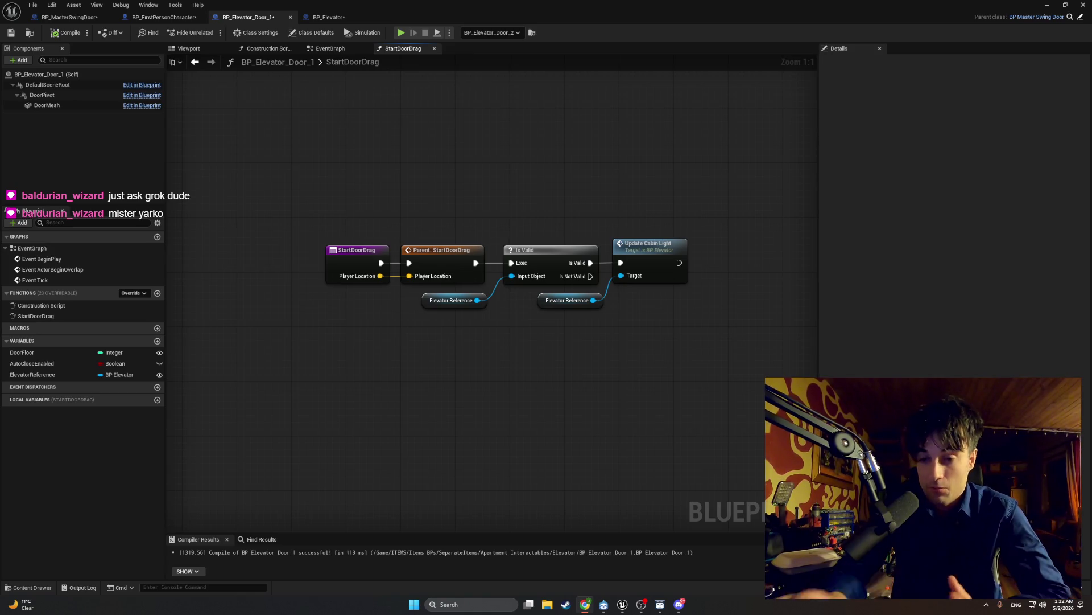
- Bring up the ChatGPT conversation, move it up and left, and scroll through it
key(alt+Tab)
drag(838, 189, 803, 139)
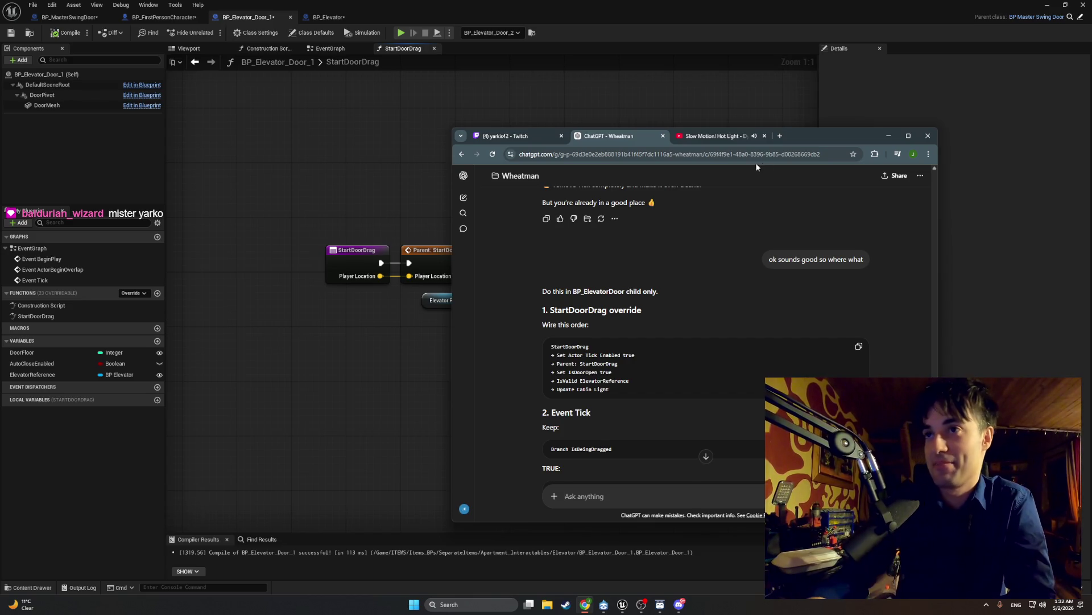
scroll(909, 284, up, 15)
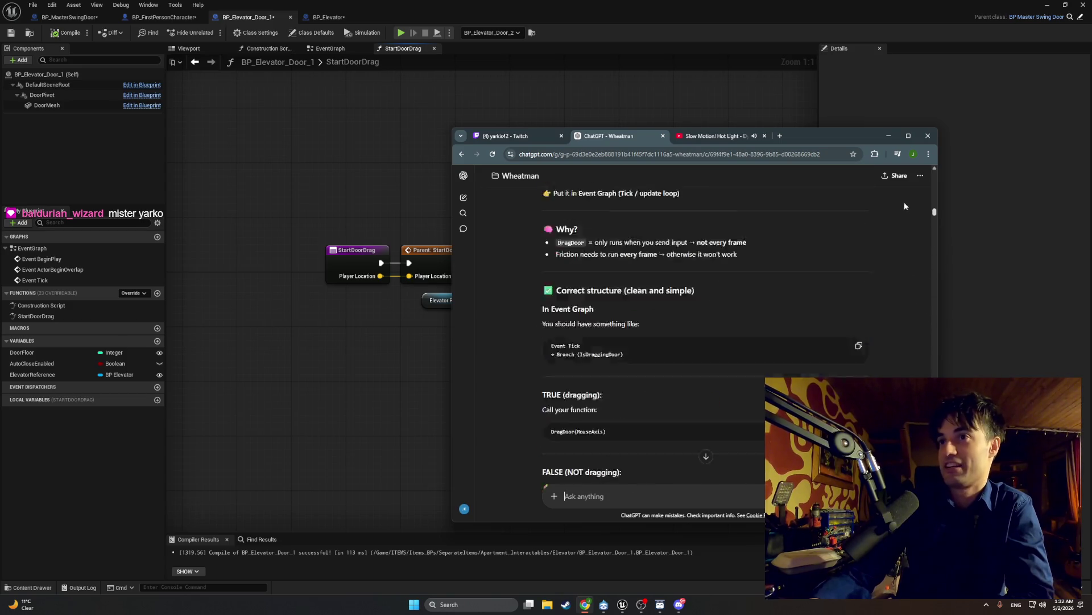
scroll(908, 282, up, 10)
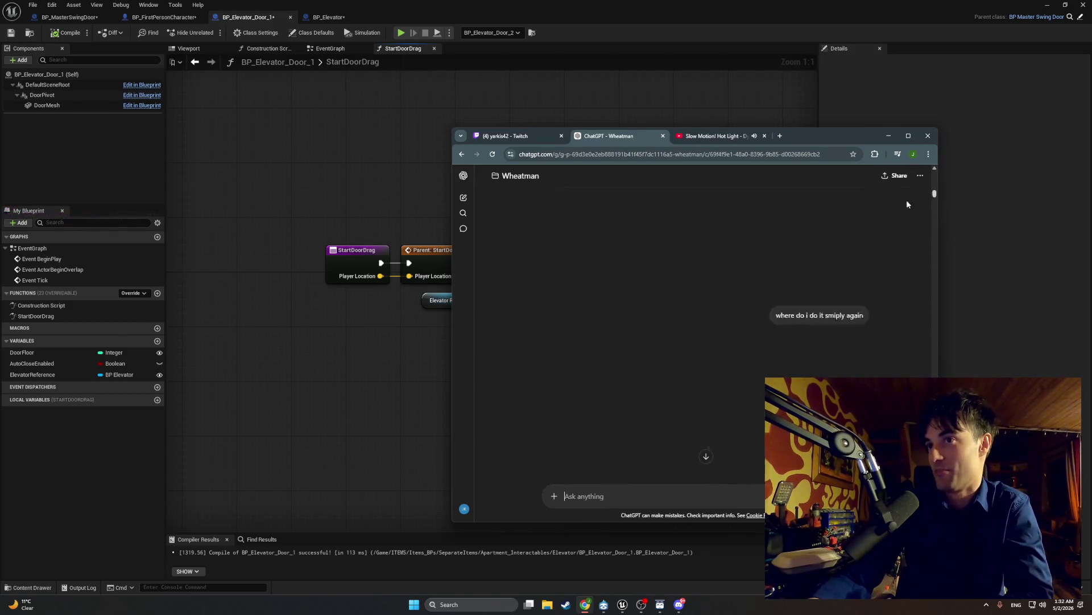
scroll(913, 284, down, 15)
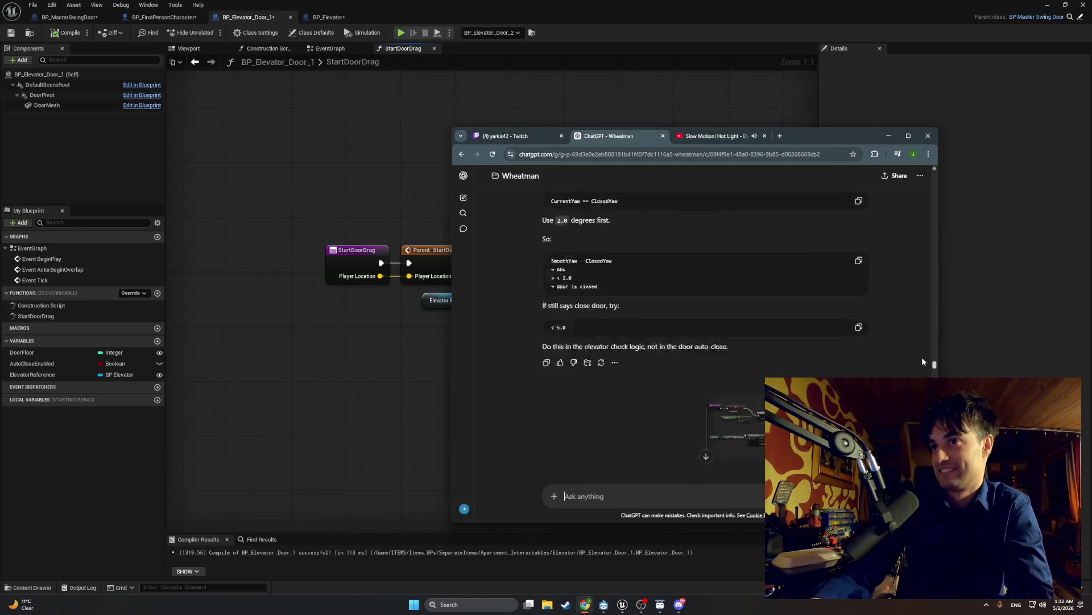
scroll(706, 330, down, 15)
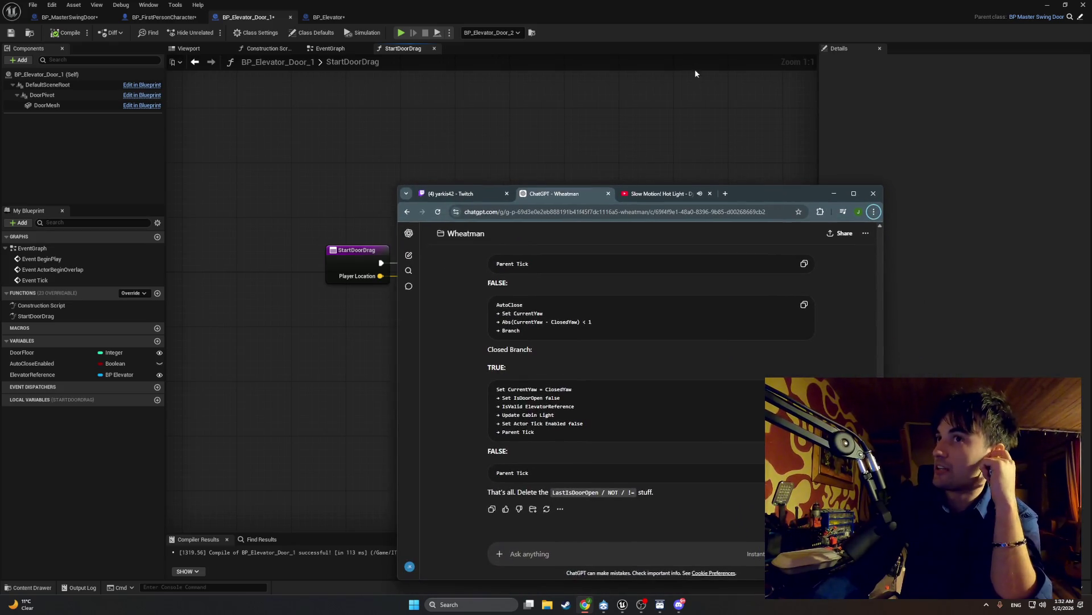
- Hide the chat to check the StartDoorDrag graph, then restore ChatGPT over it
click(609, 12)
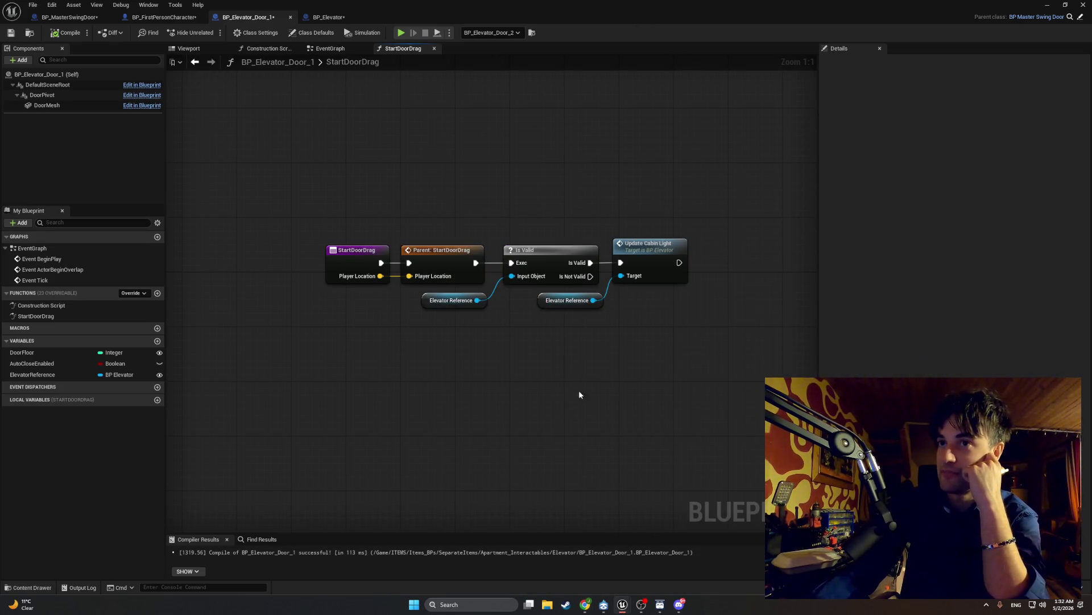
click(585, 604)
click(626, 21)
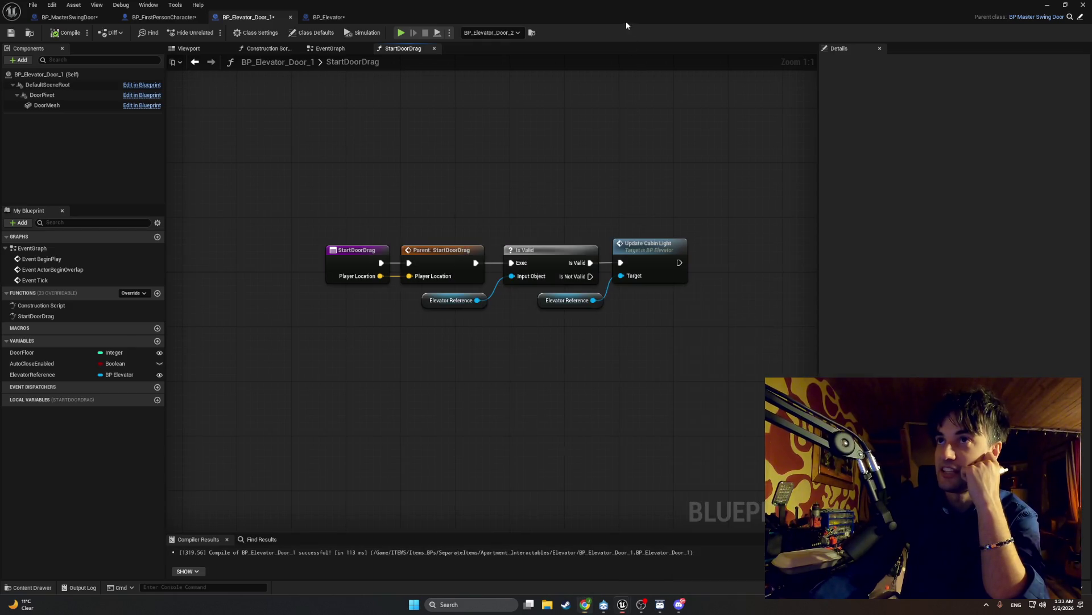
click(583, 606)
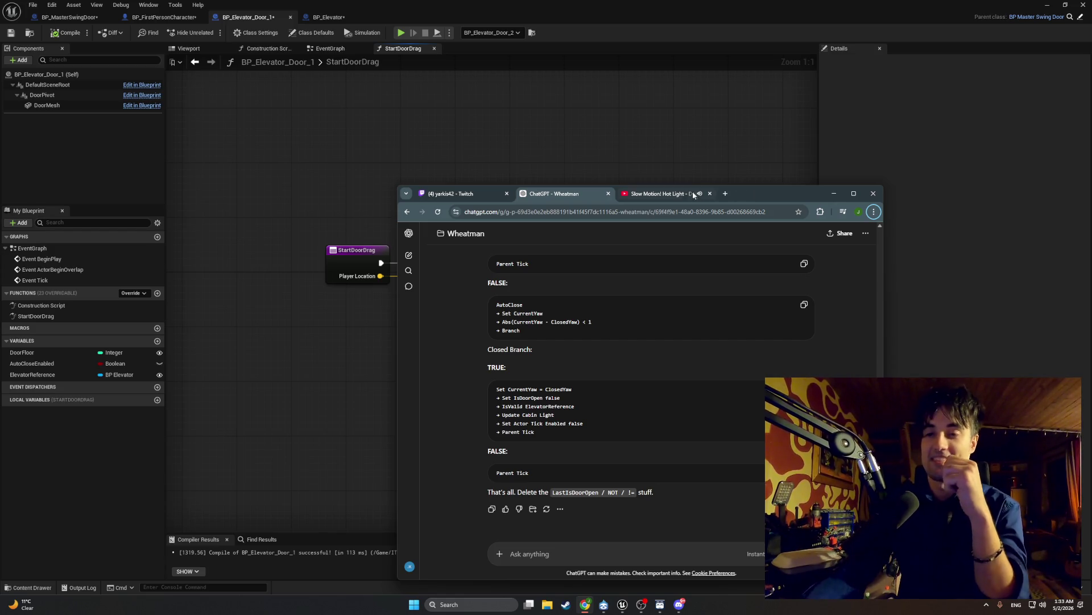
- Scroll up to the StartDoorDrag override answer, then minimise Chrome to reveal the graph
scroll(599, 363, up, 10)
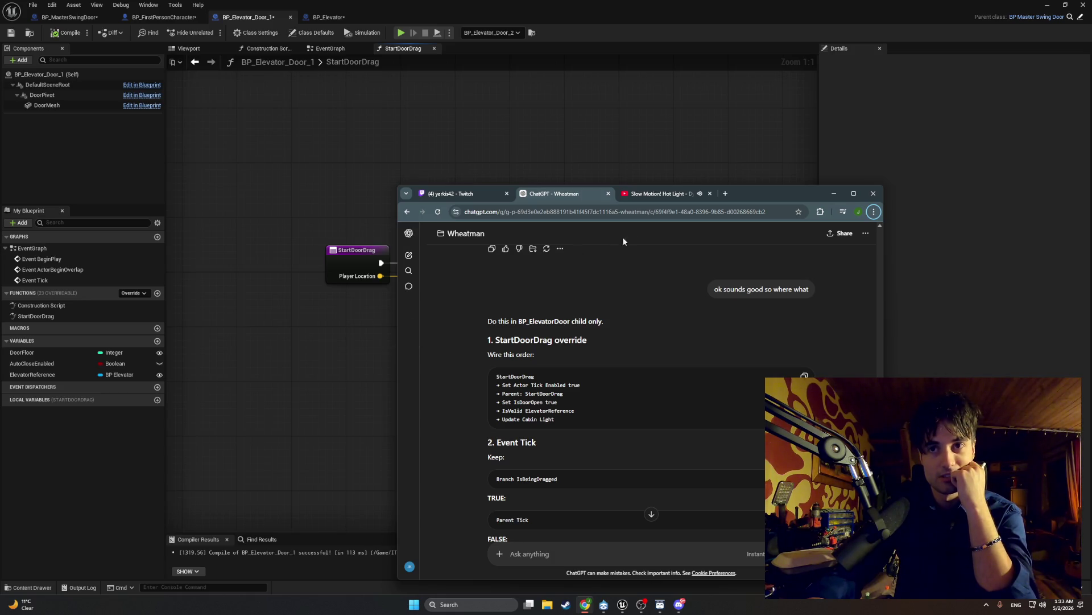
key(super+Down)
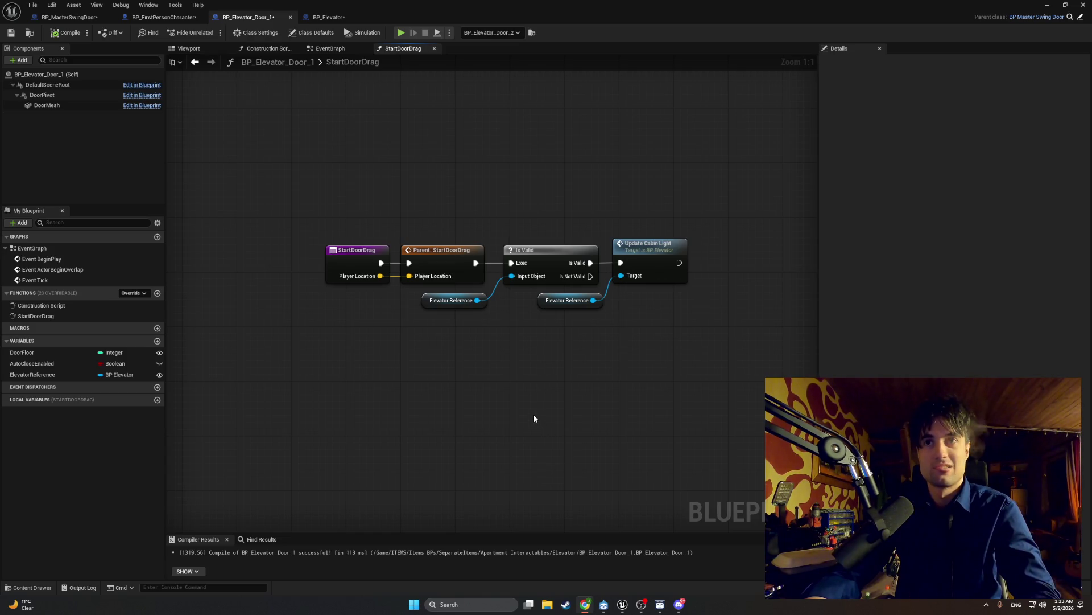
- Add a Set Actor Tick Enabled node and shift StartDoorDrag left to make room
right_click(502, 389)
text(set actor tick)
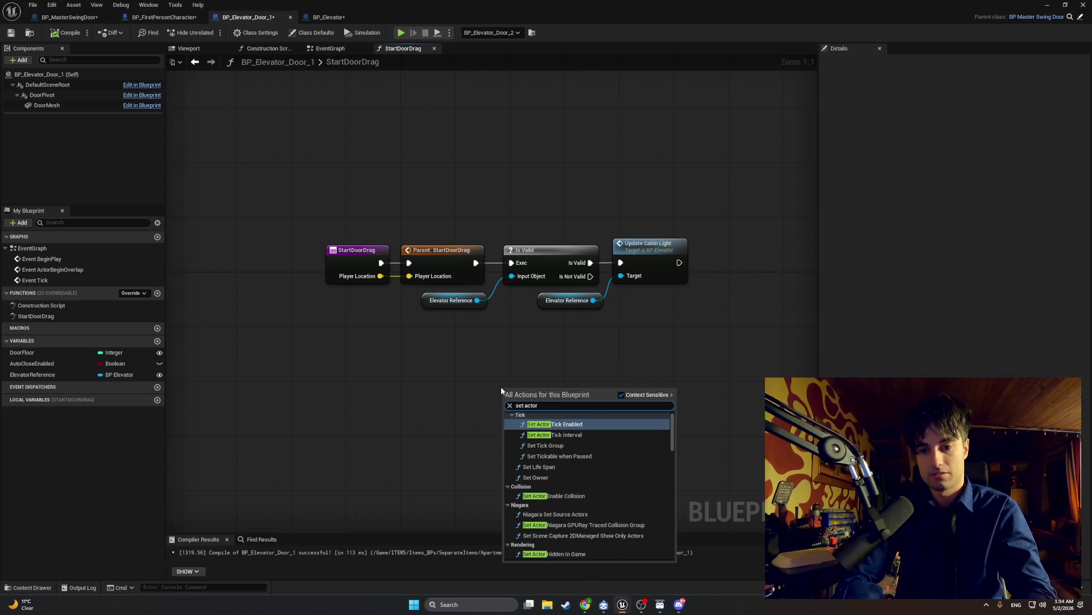
key(Return)
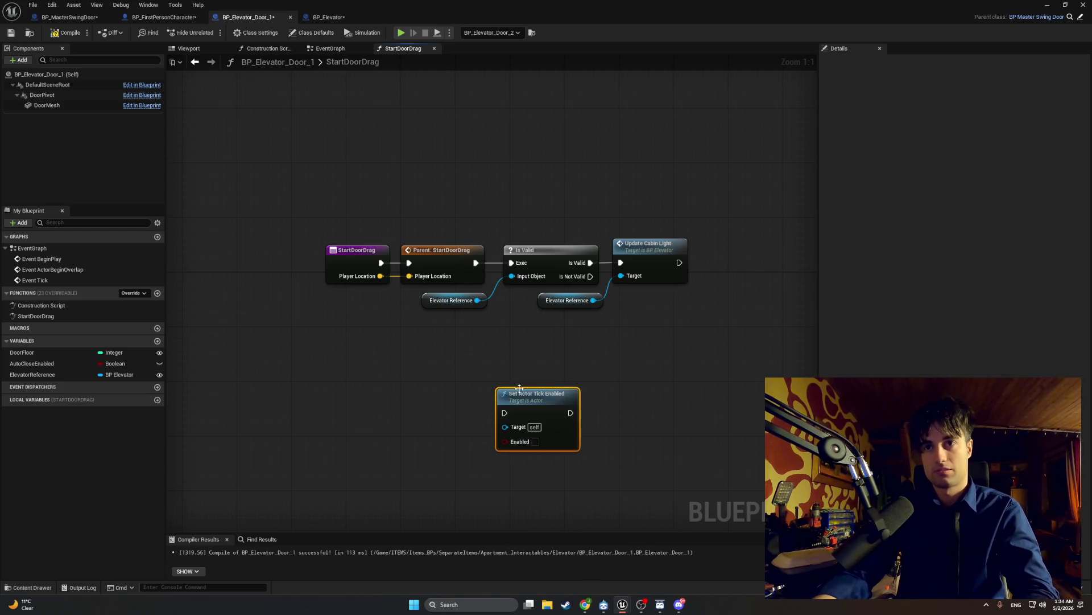
drag(522, 387, 430, 369)
drag(357, 254, 233, 254)
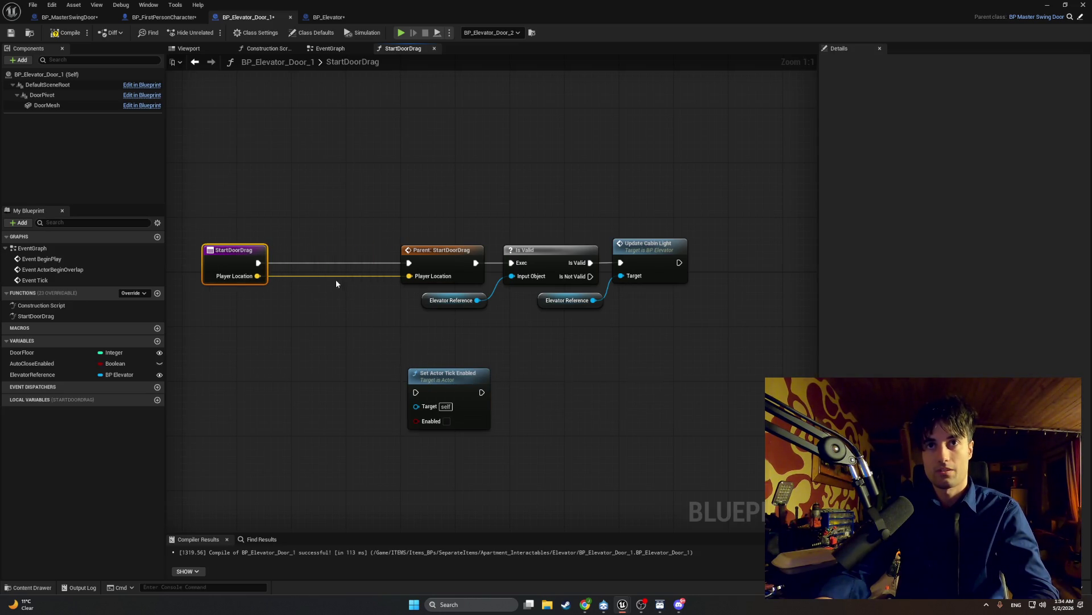
- Reconnect Player Location to Parent: StartDoorDrag, routed below through two reroute points
alt+click(301, 274)
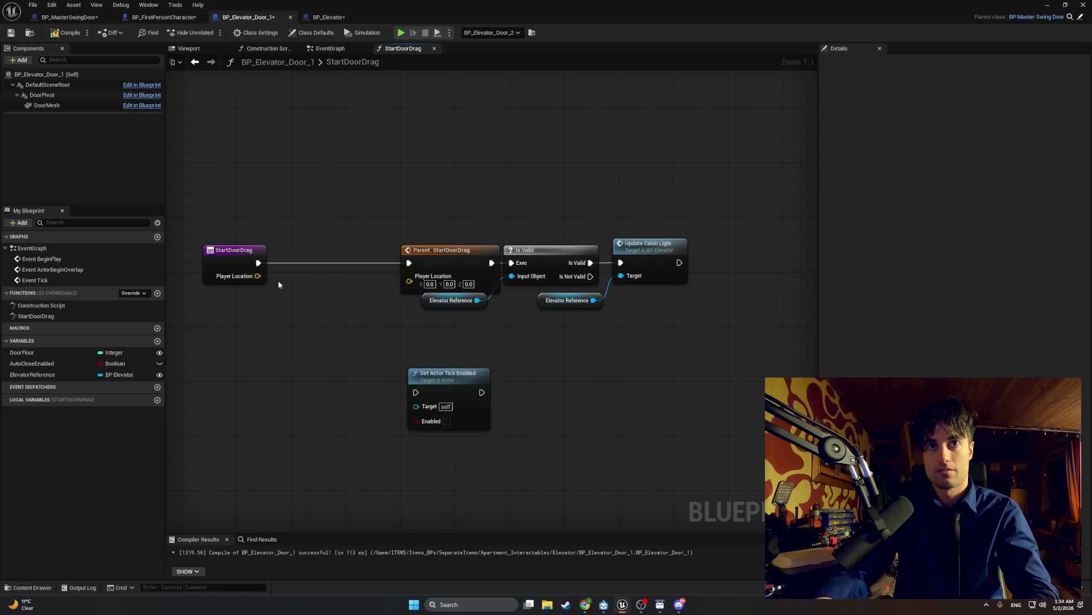
drag(258, 276, 282, 336)
key(Escape)
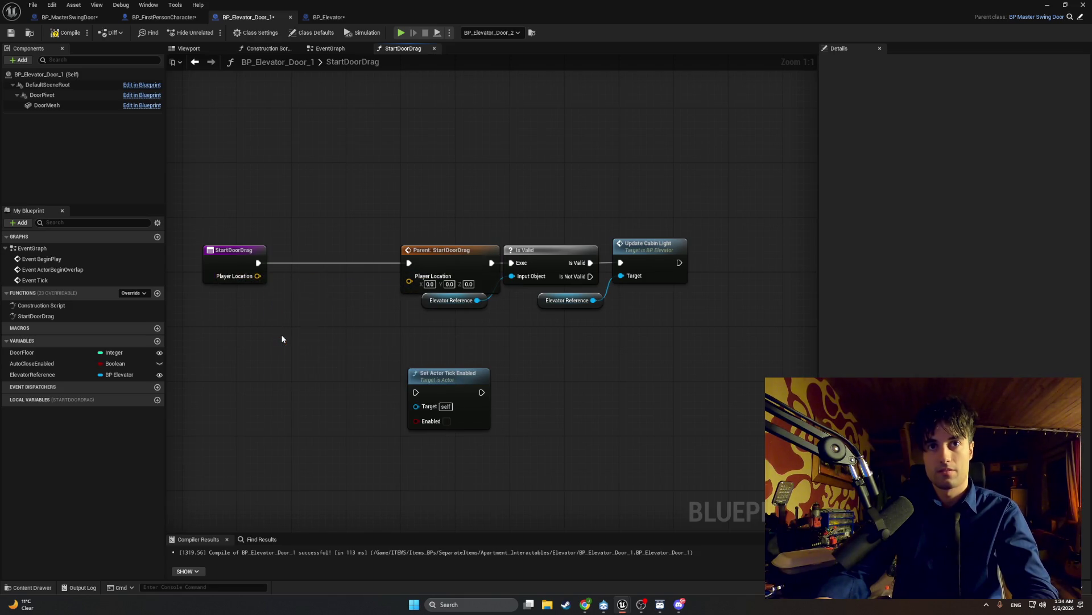
mouse_move(258, 276)
mouse_down()
mouse_move(276, 287)
mouse_move(411, 277)
mouse_move(388, 336)
mouse_up()
double_click(387, 276)
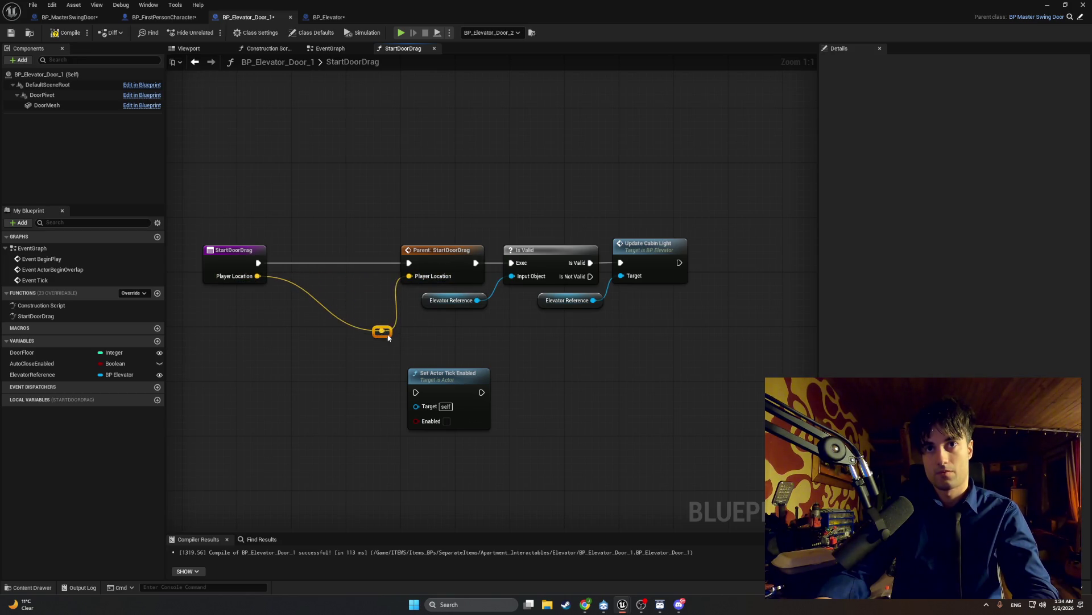
double_click(319, 306)
mouse_move(319, 306)
mouse_down()
mouse_move(289, 342)
mouse_move(296, 347)
mouse_up()
- Chain StartDoorDrag → Set Actor Tick Enabled → Parent: StartDoorDrag and compile
drag(433, 368, 322, 237)
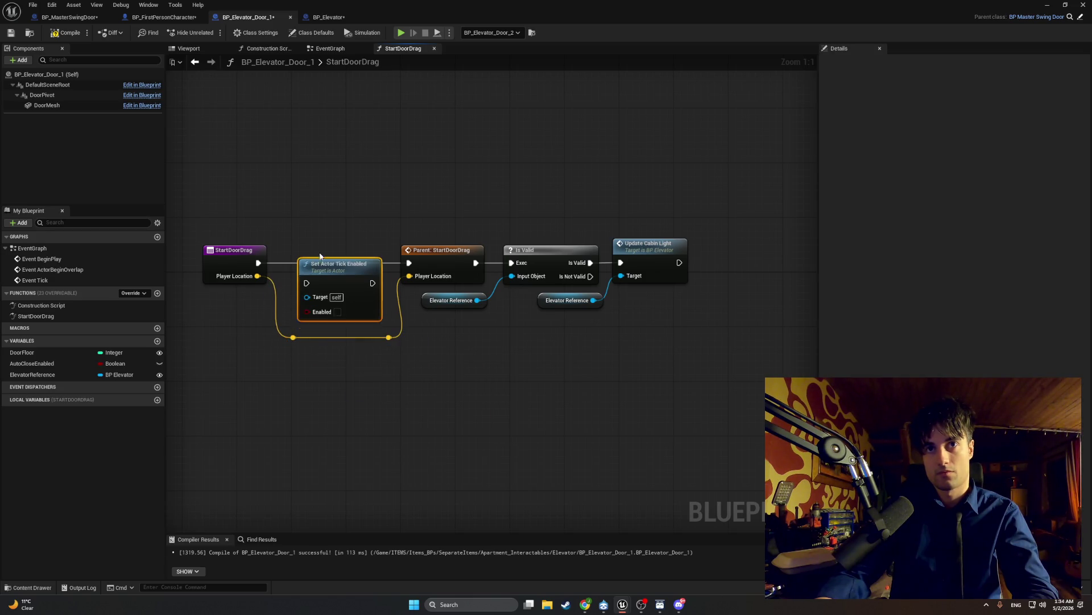
drag(257, 263, 306, 262)
drag(376, 263, 409, 262)
click(66, 32)
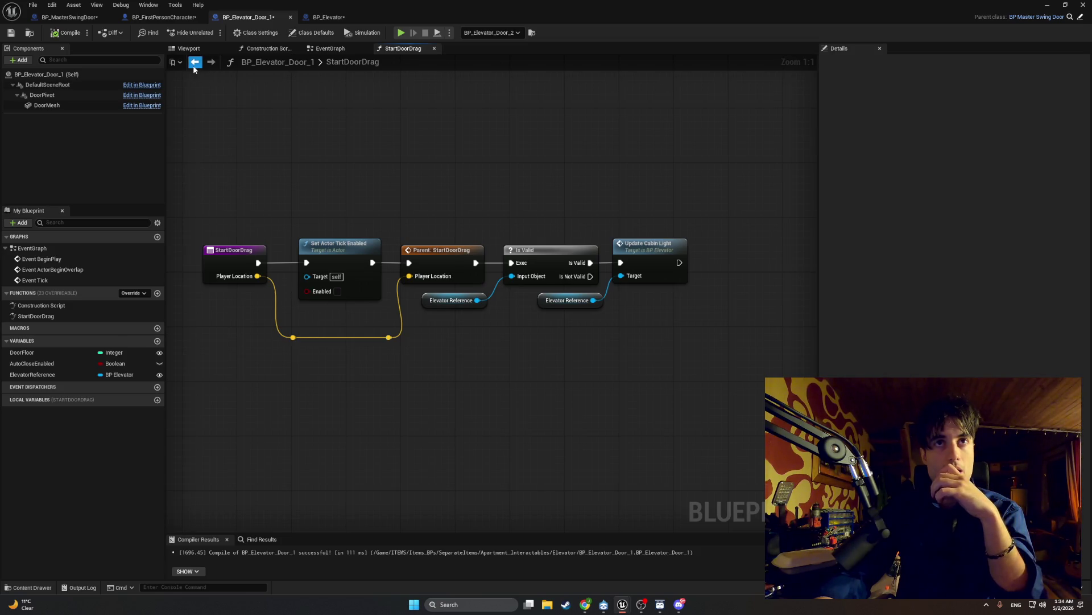
- Raise both Player Location reroute points to sit just below Set Actor Tick Enabled
drag(289, 338, 289, 311)
drag(389, 337, 375, 310)
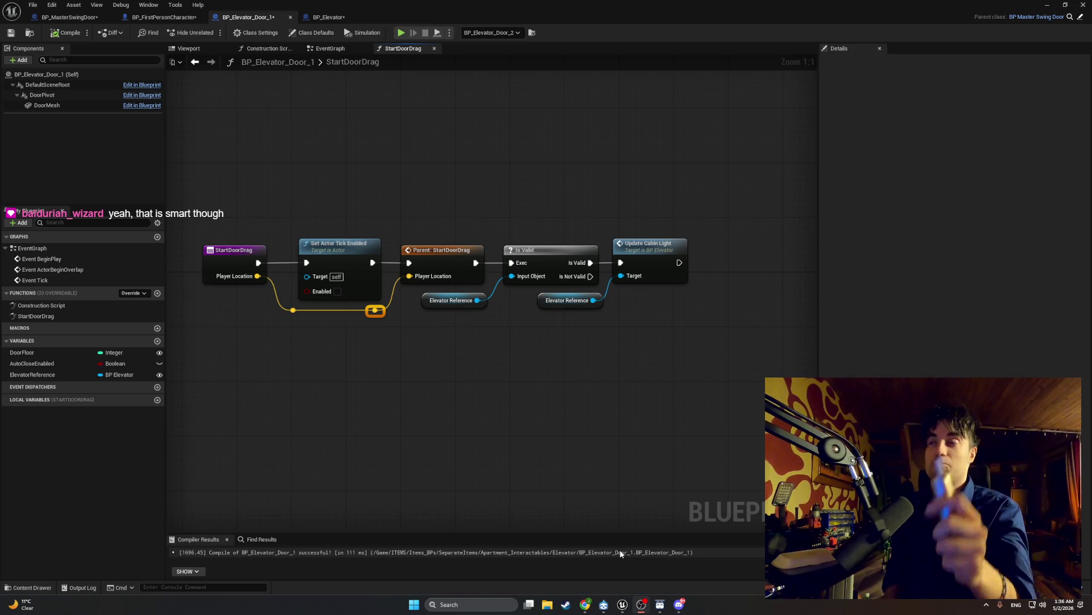
- Play-test LvlTEst_0, walking the player through and around the elevator door, then stop
mouse_move(622, 604)
click(540, 517)
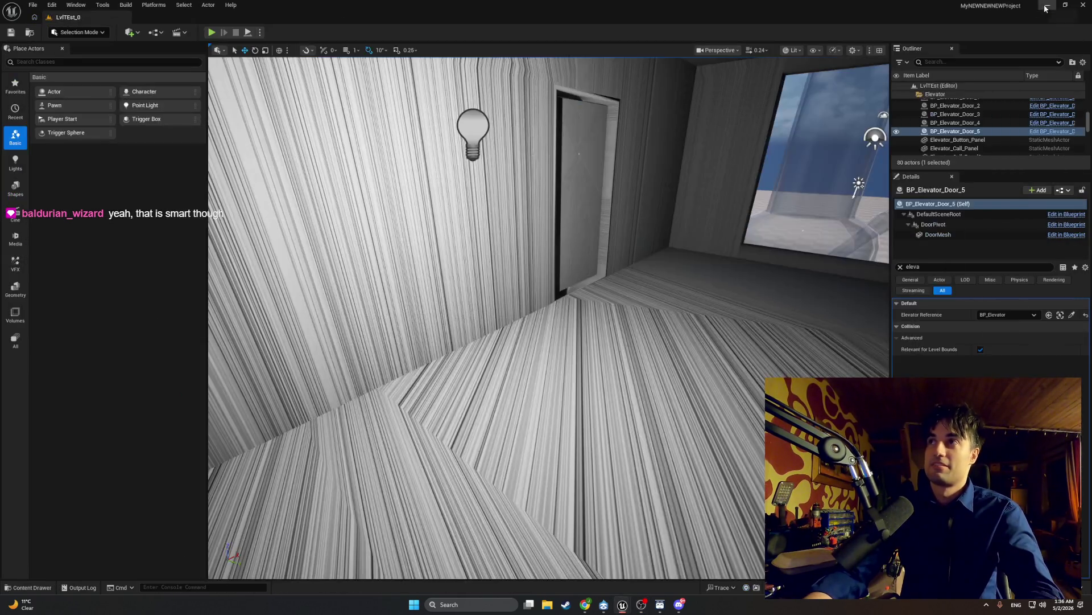
click(211, 31)
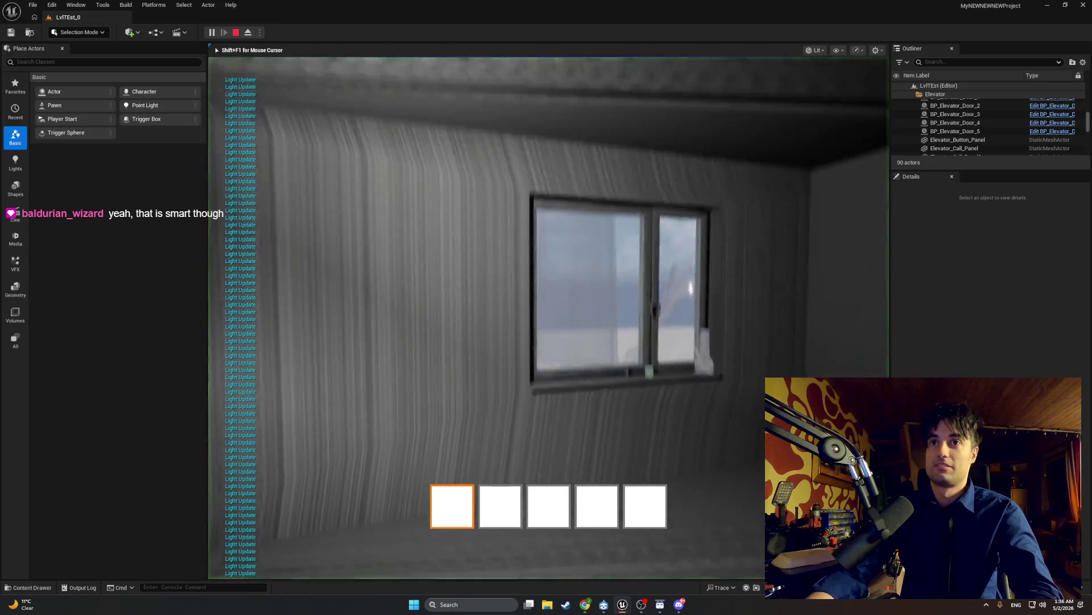
key(w)
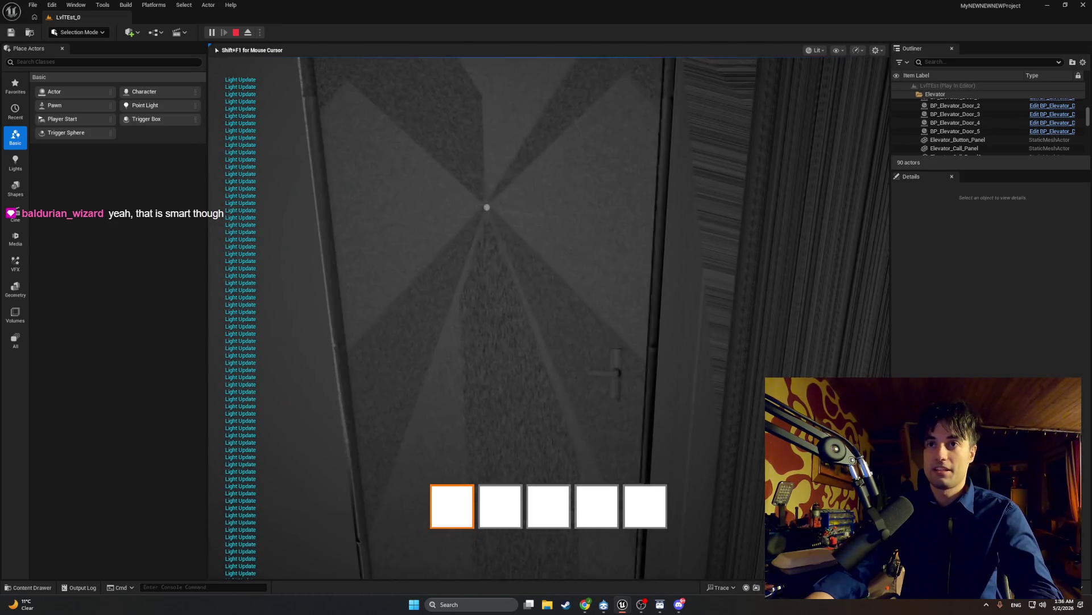
key(w)
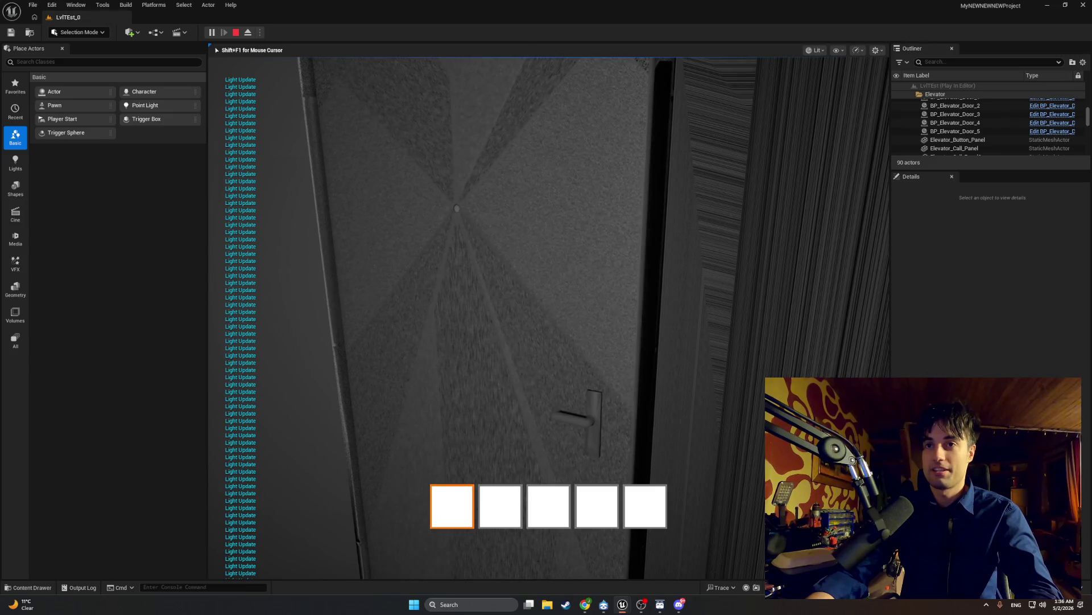
key(w)
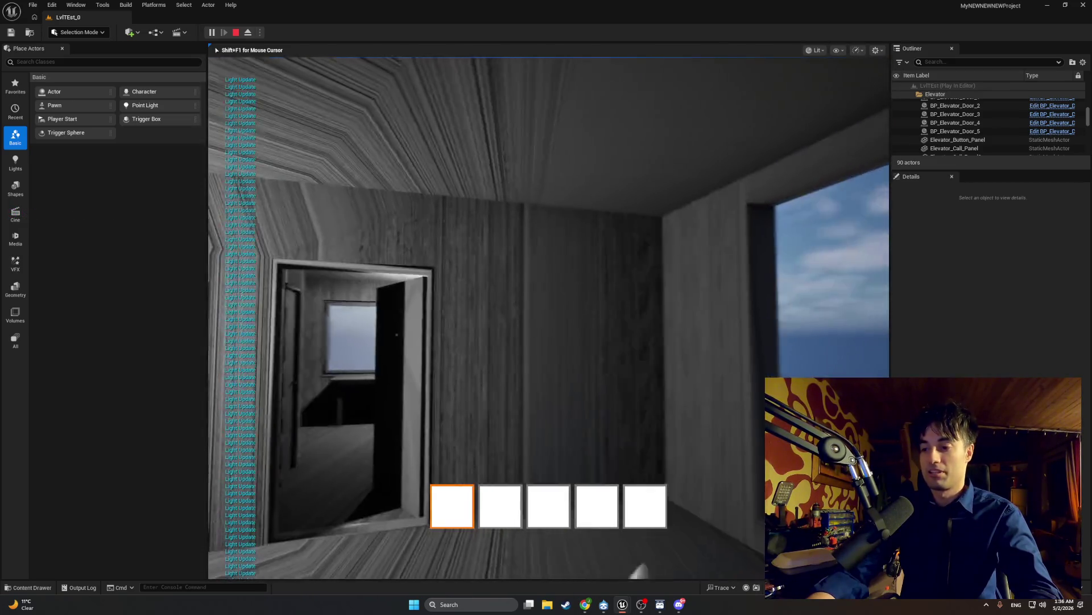
key(Escape)
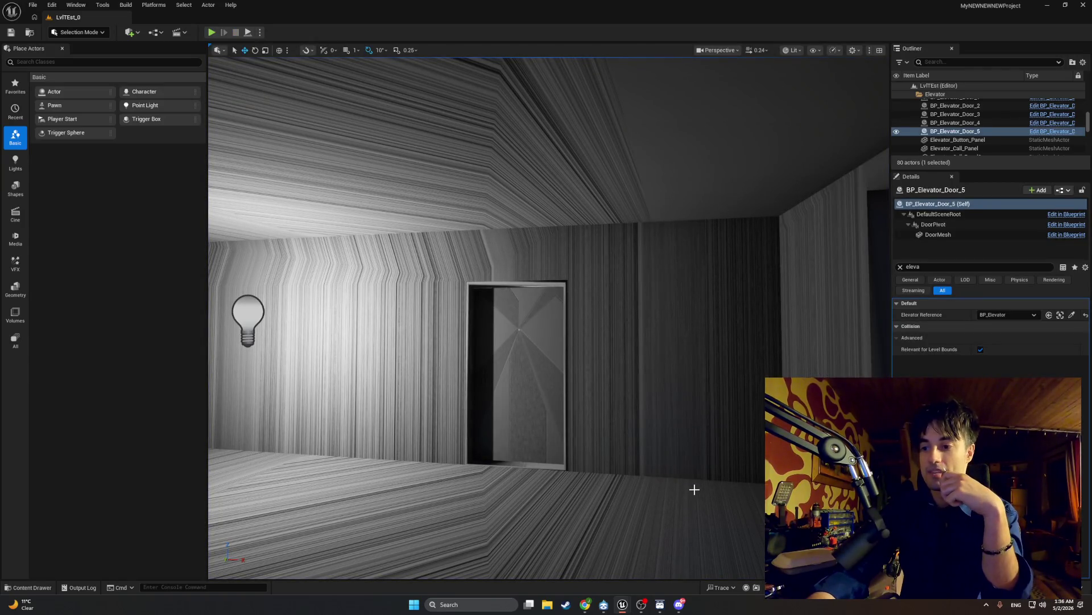
- Switch back to the BP_Elevator_Door_1 Blueprint editor window from the taskbar
mouse_move(603, 605)
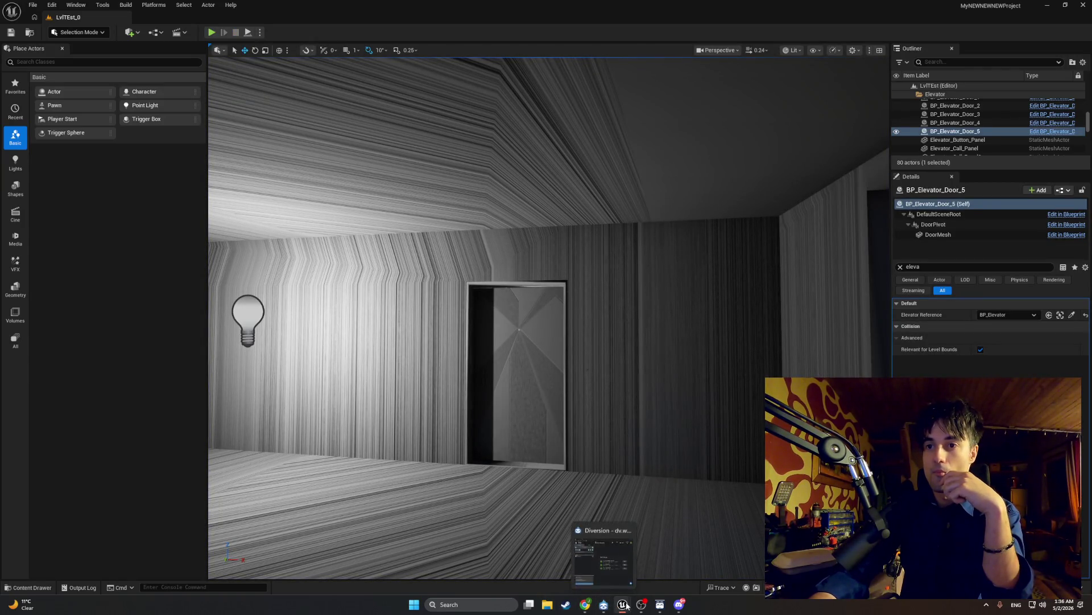
click(644, 582)
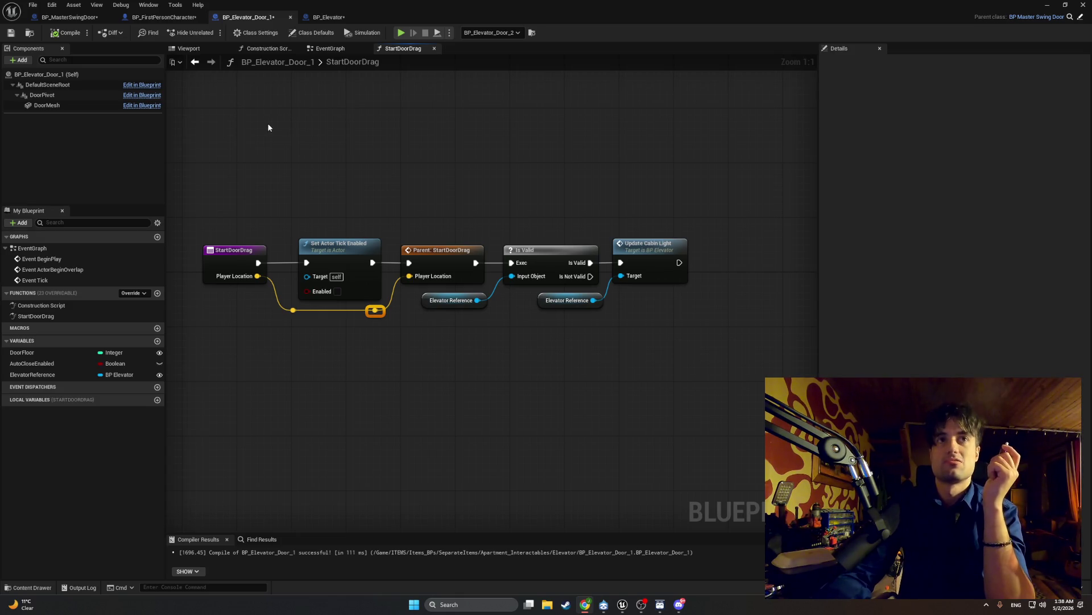
- Snip the StartDoorDrag nodes, then open the door's EventGraph and frame its tick logic
key(super+shift+s)
drag(703, 356, 198, 217)
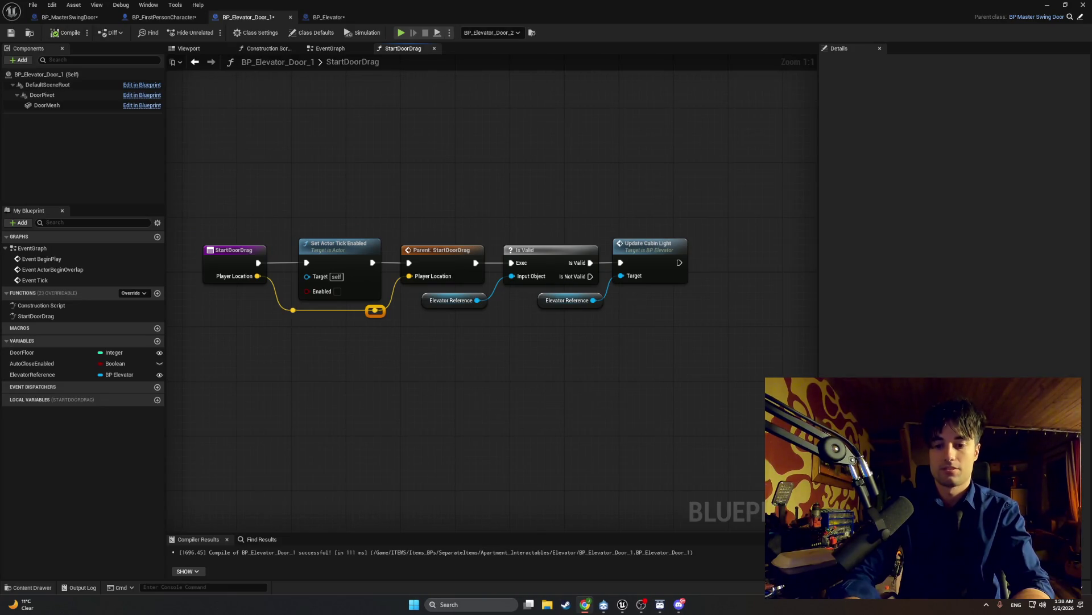
click(201, 49)
click(329, 49)
scroll(493, 183, up, 3)
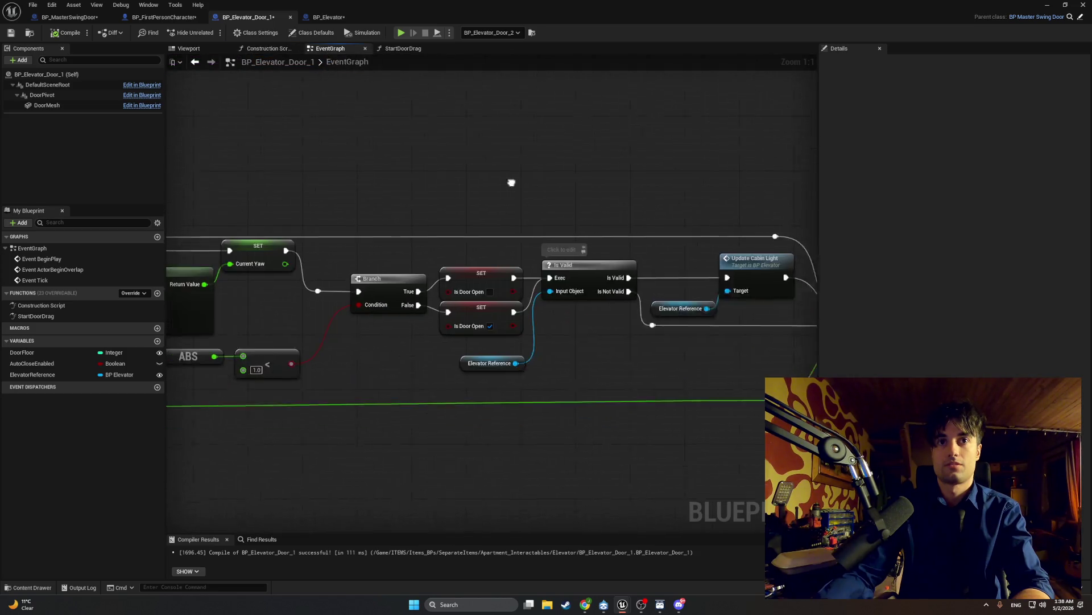
scroll(503, 196, down, 1)
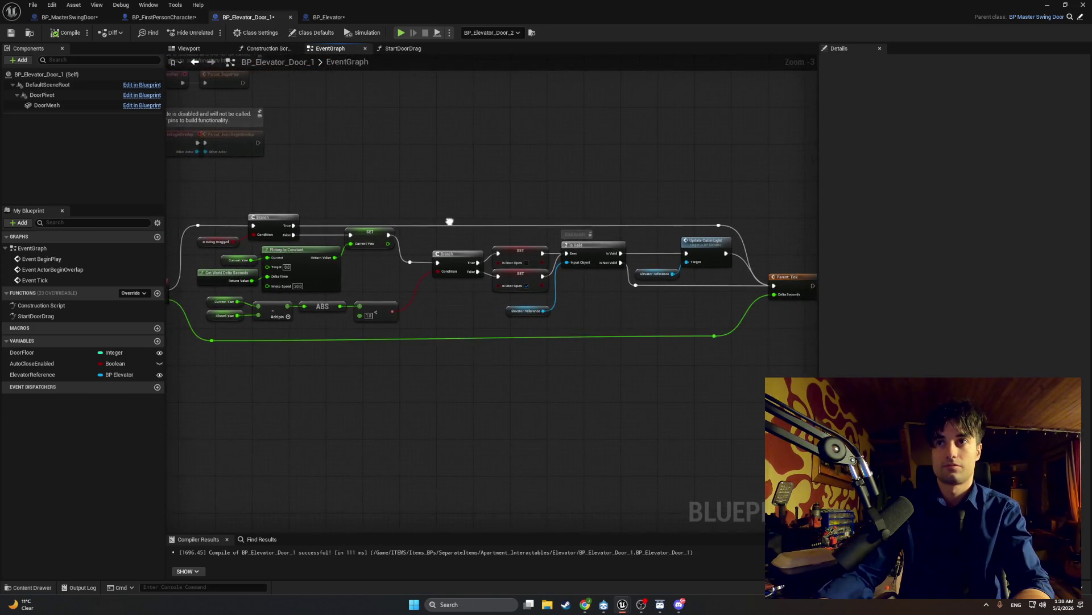
drag(458, 221, 462, 226)
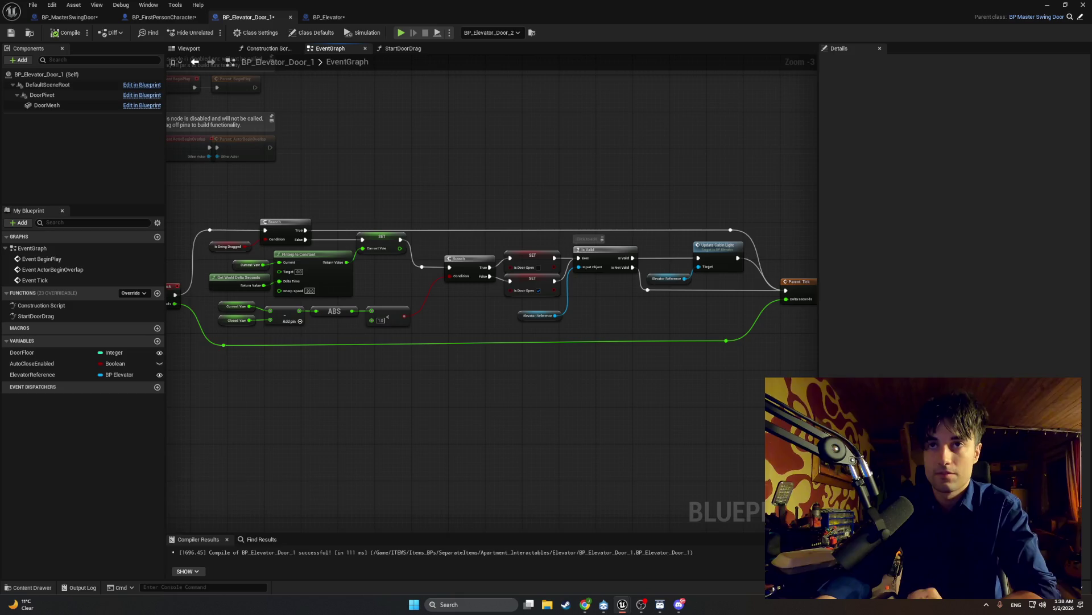
- Snip the EventGraph tick logic nodes and switch to the BP_Elevator Blueprint
key(super)
key(Escape)
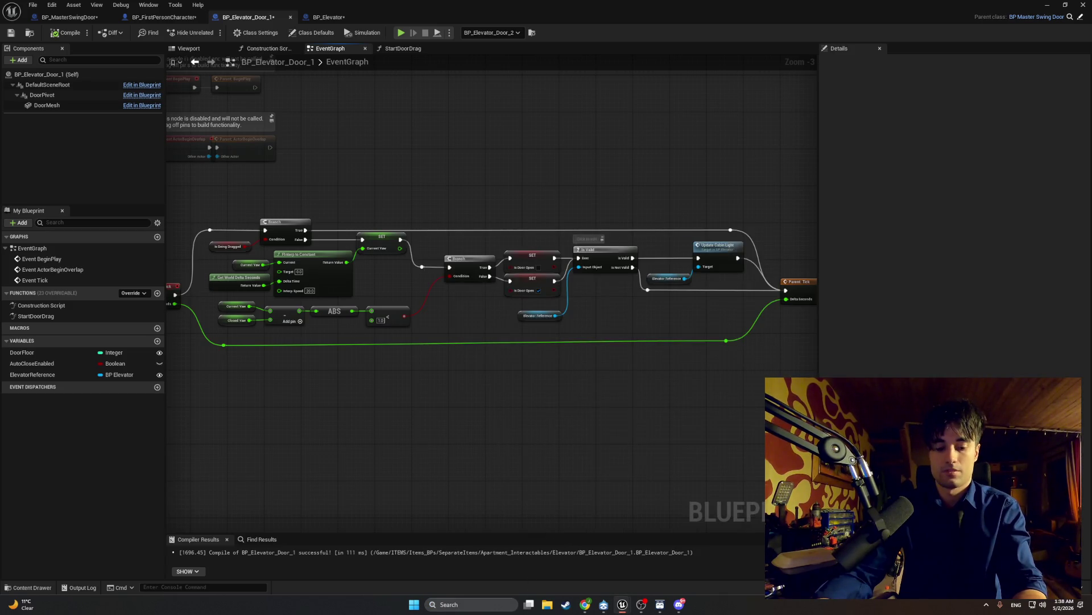
mouse_move(818, 367)
mouse_down()
mouse_move(719, 292)
mouse_move(165, 185)
mouse_up()
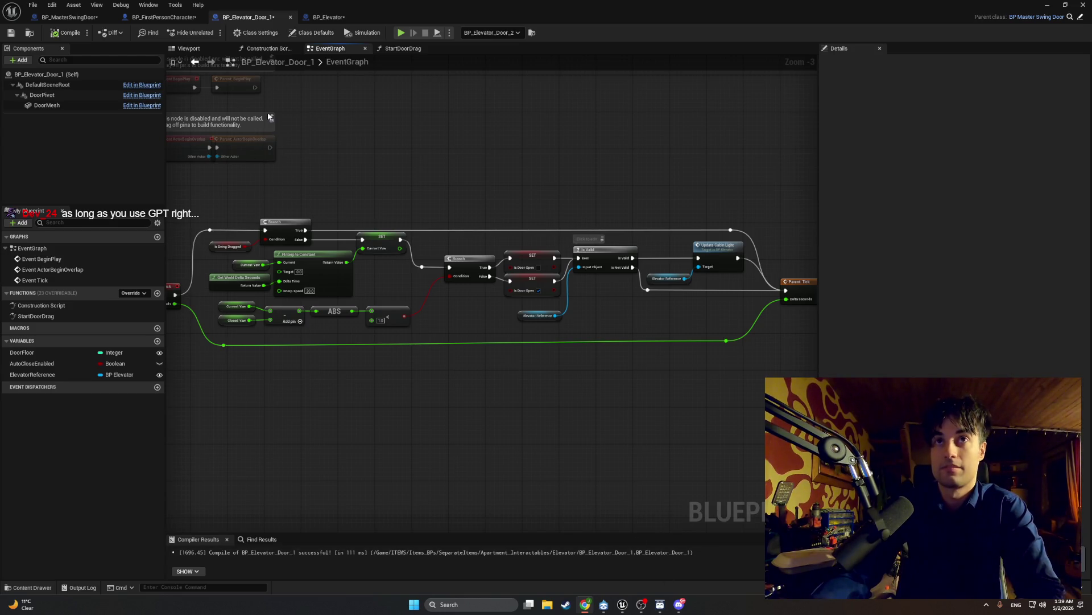
click(331, 17)
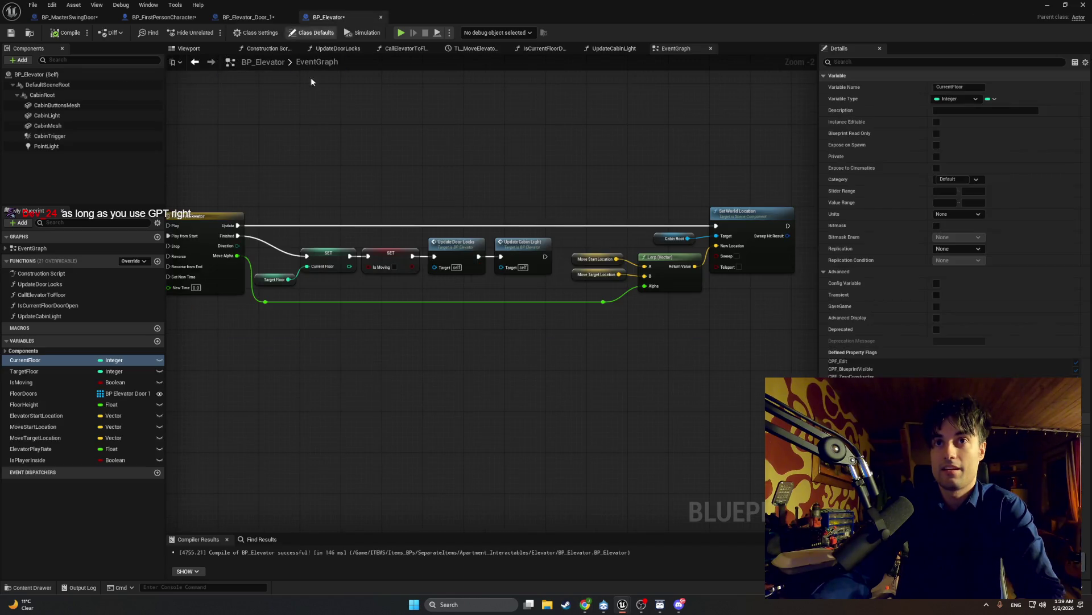
- Check Enabled on Set Actor Tick Enabled in StartDoorDrag and recompile BP_Elevator_Door_1
click(248, 17)
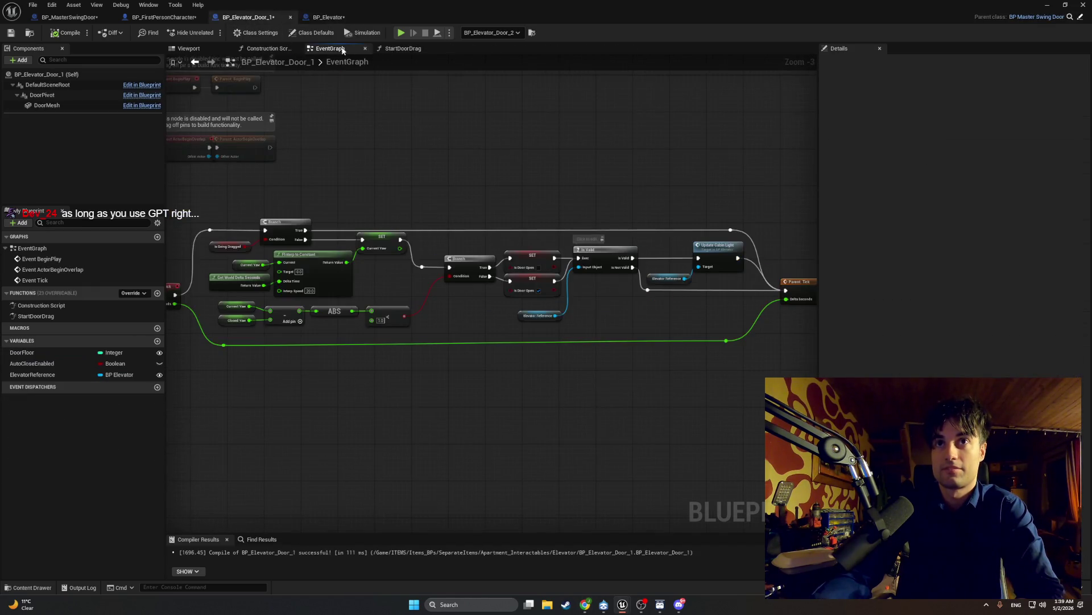
click(398, 48)
click(338, 291)
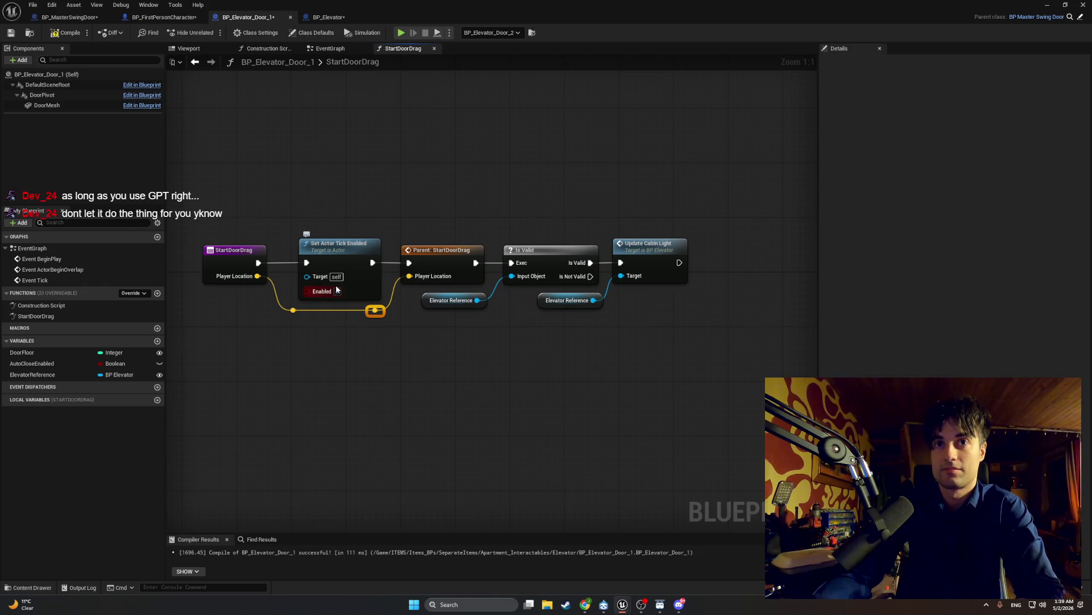
click(67, 33)
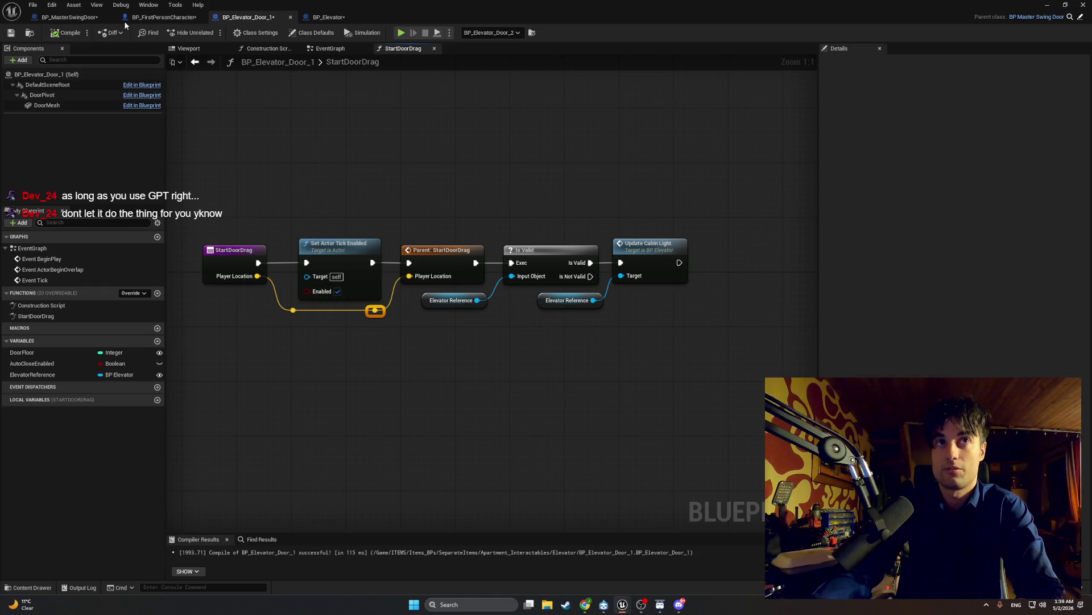
click(164, 17)
click(246, 17)
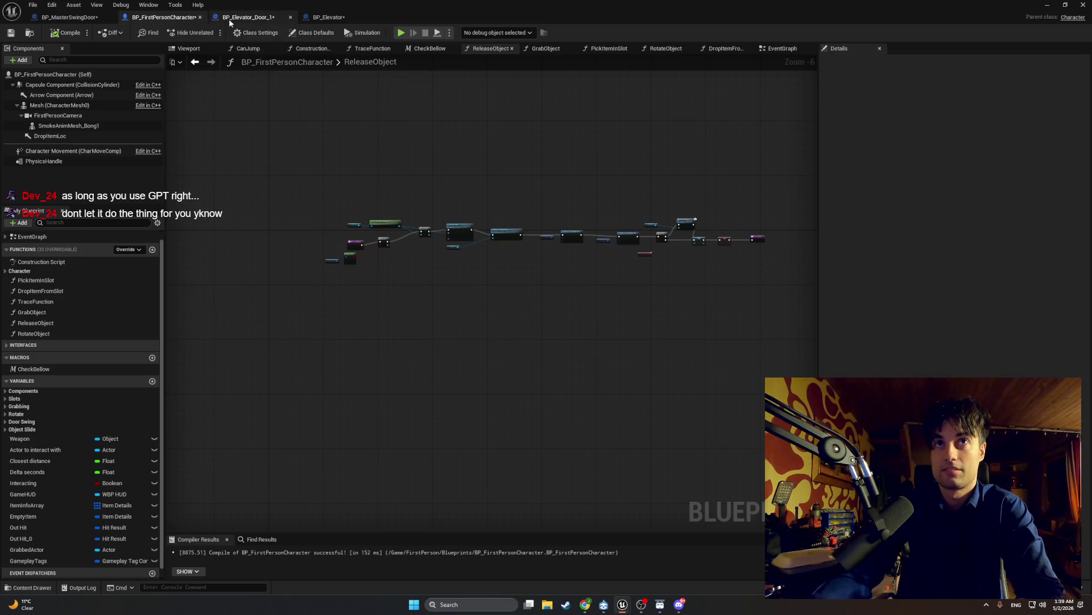
click(328, 50)
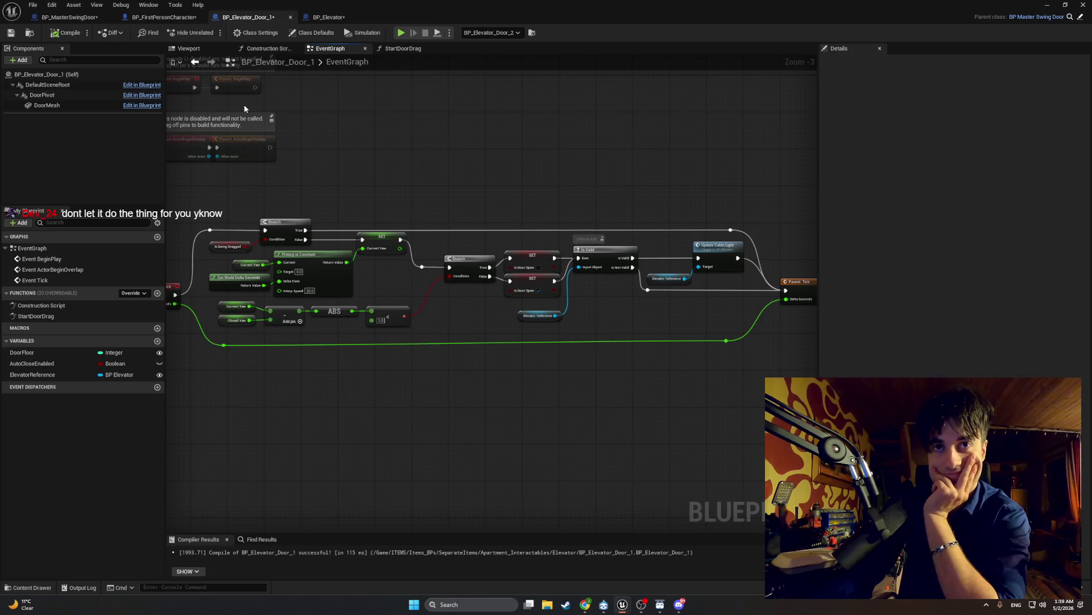
- Zoom the EventGraph in and bring the Urbz soundtrack YouTube window forward
scroll(319, 297, up, 4)
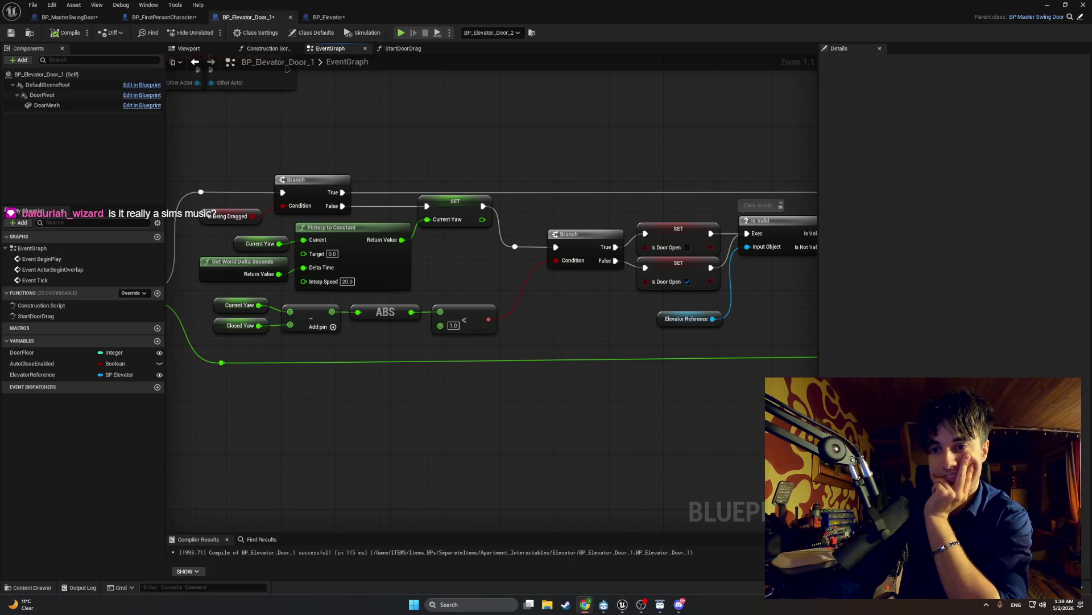
click(585, 604)
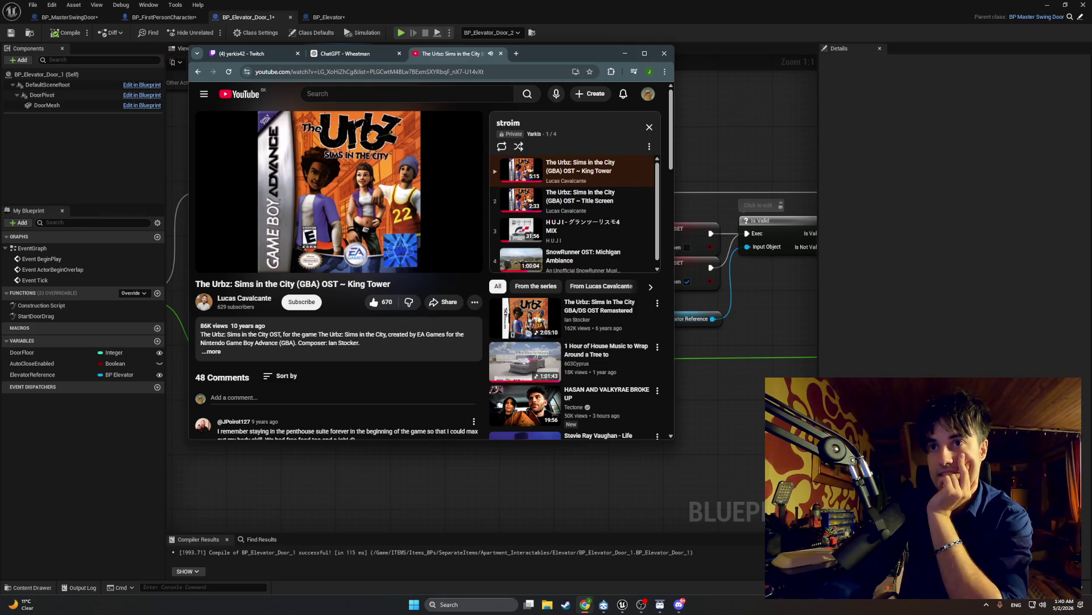
- Scroll the Urbz King Tower YouTube page, then minimise the browser window
scroll(423, 219, down, 1)
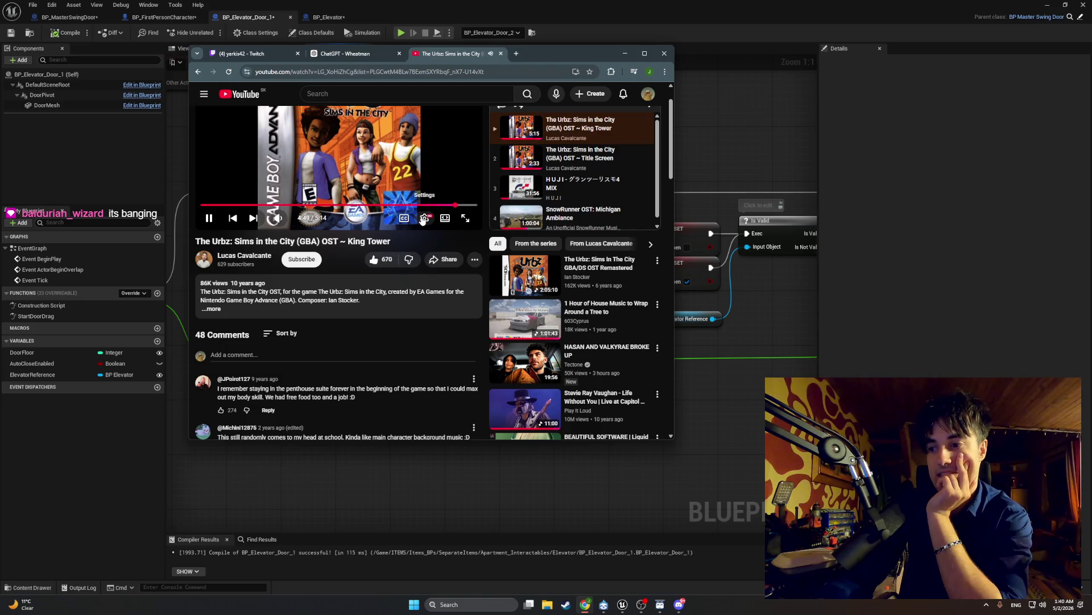
scroll(423, 219, up, 1)
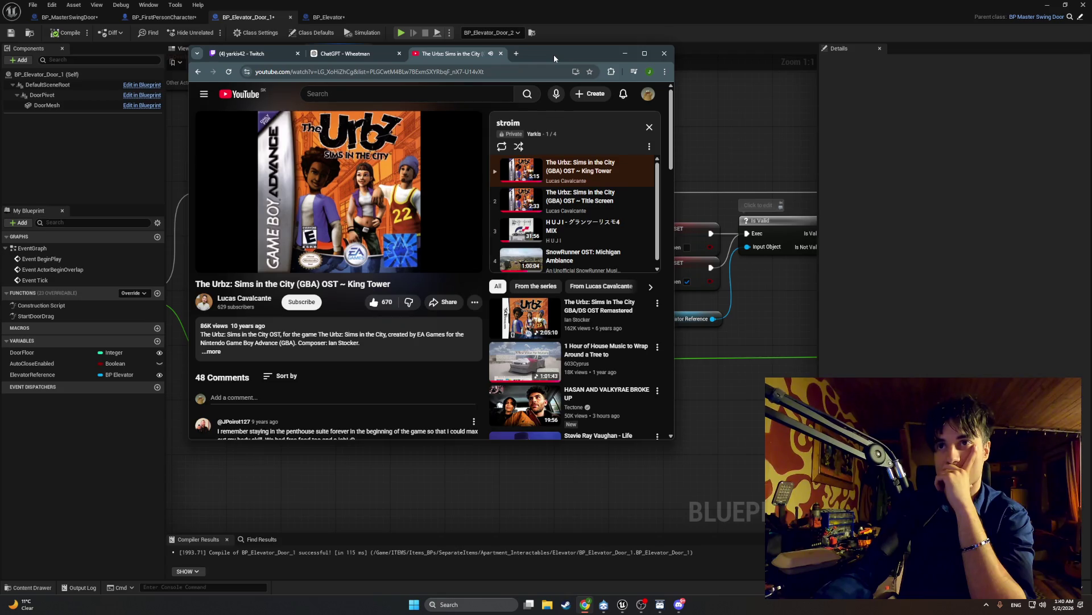
click(625, 53)
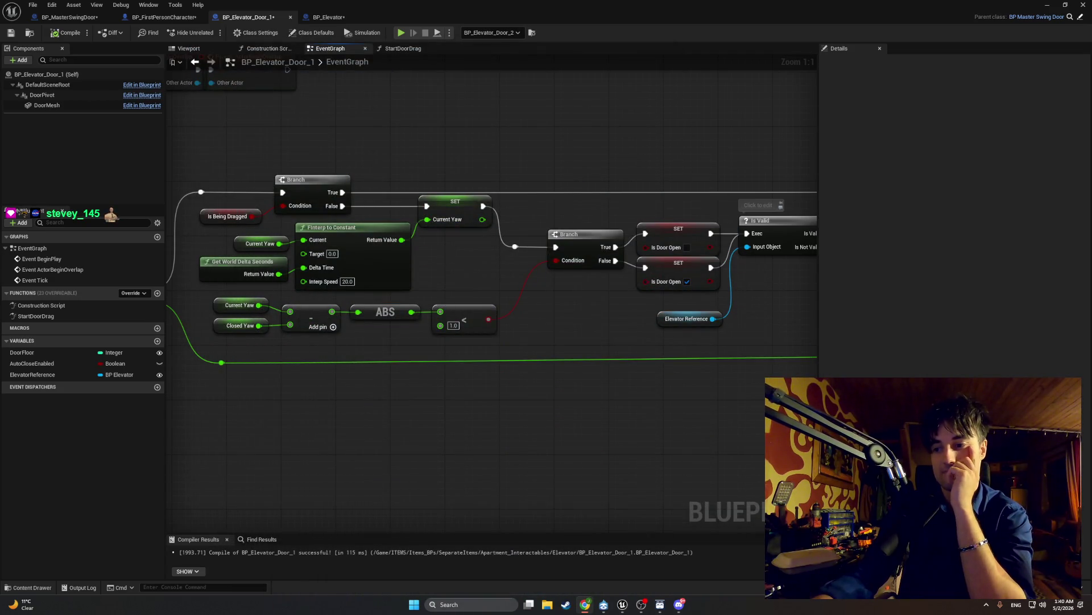